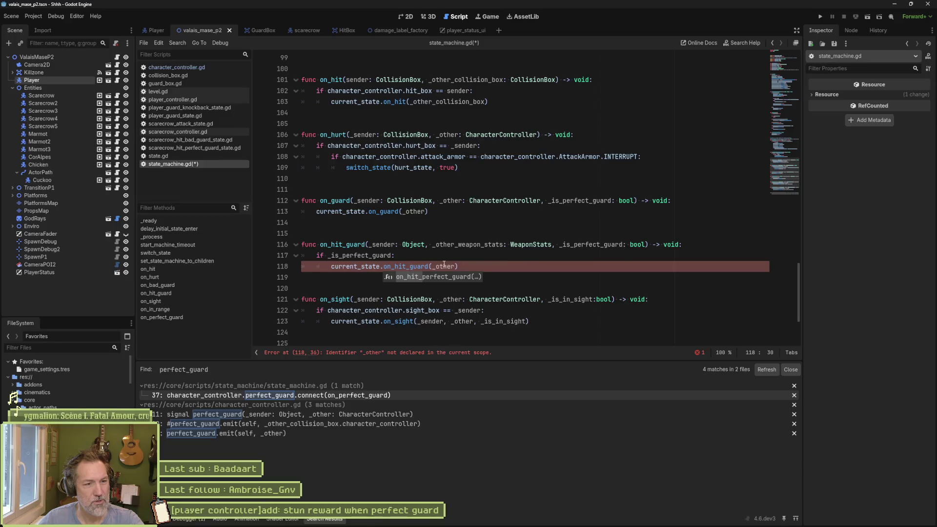
Pass _is_perfect_guard in the on_hit_guard call and remove its if check so it always runs.
key("Escape")
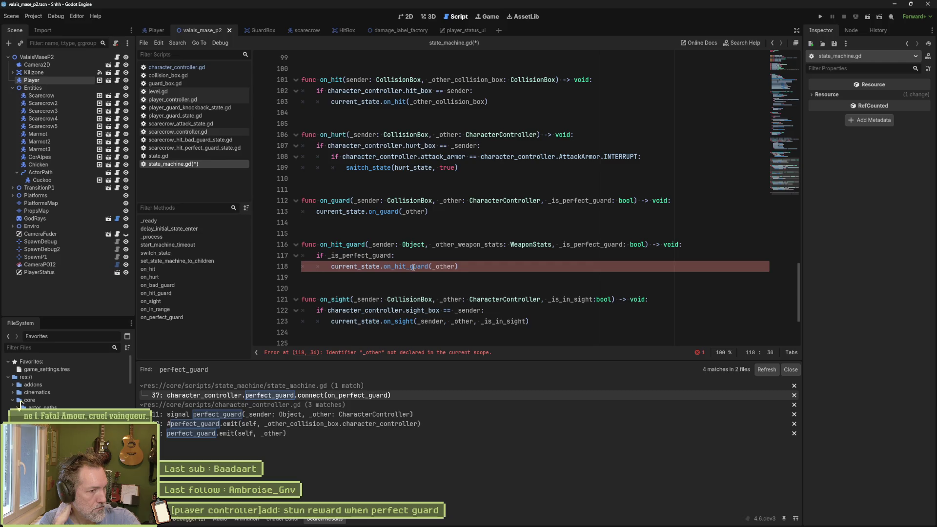
left_click(455, 267)
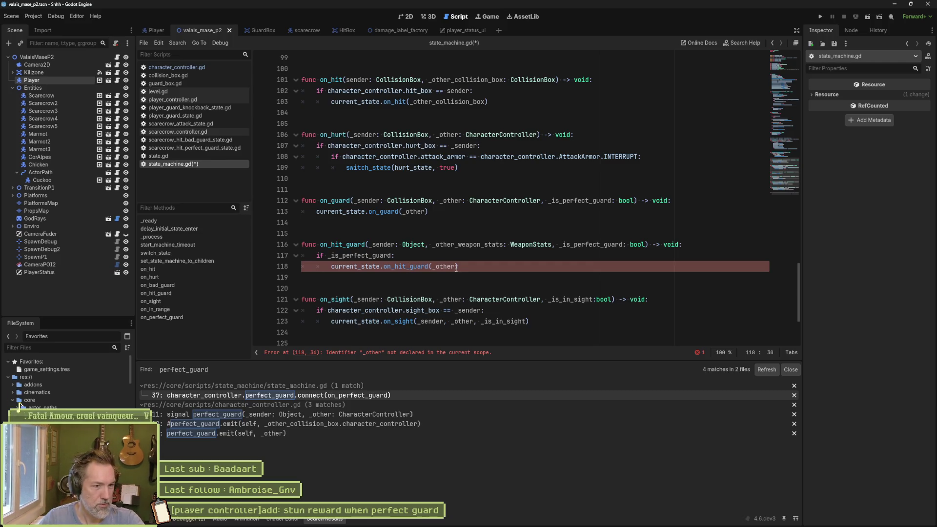
type(", _is_perfect_guard")
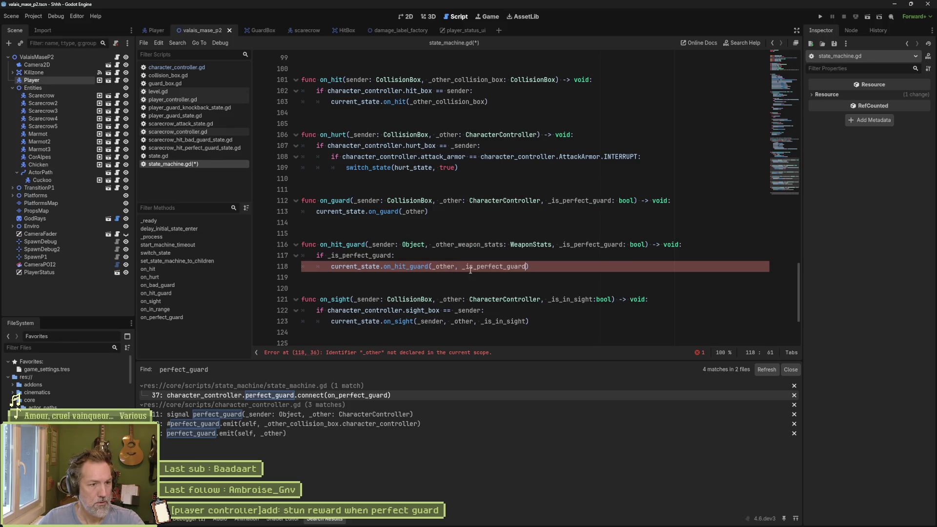
left_click(416, 256)
key("ctrl+shift+k")
key("shift+Tab")
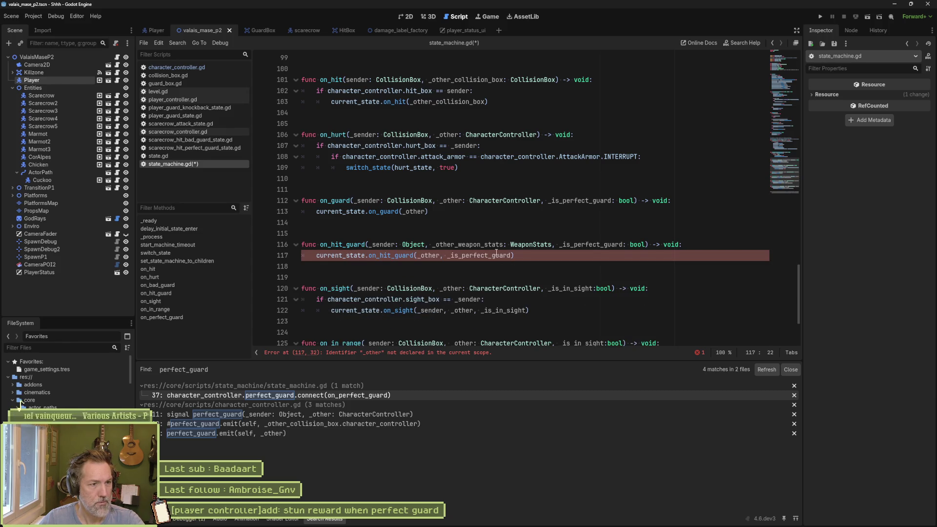
Add _is_perfect_guard to the on_guard call, save state_machine.gd, and open state.gd.
left_click(424, 211)
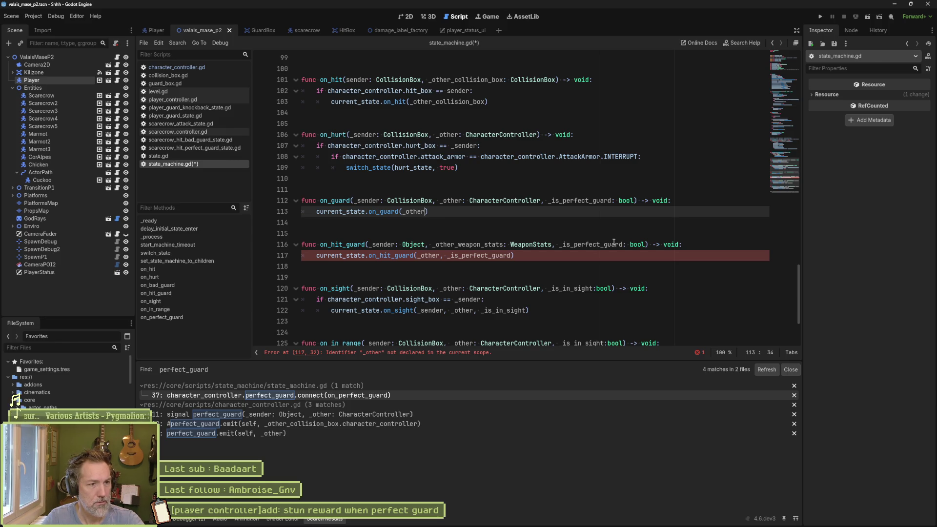
type(", _is")
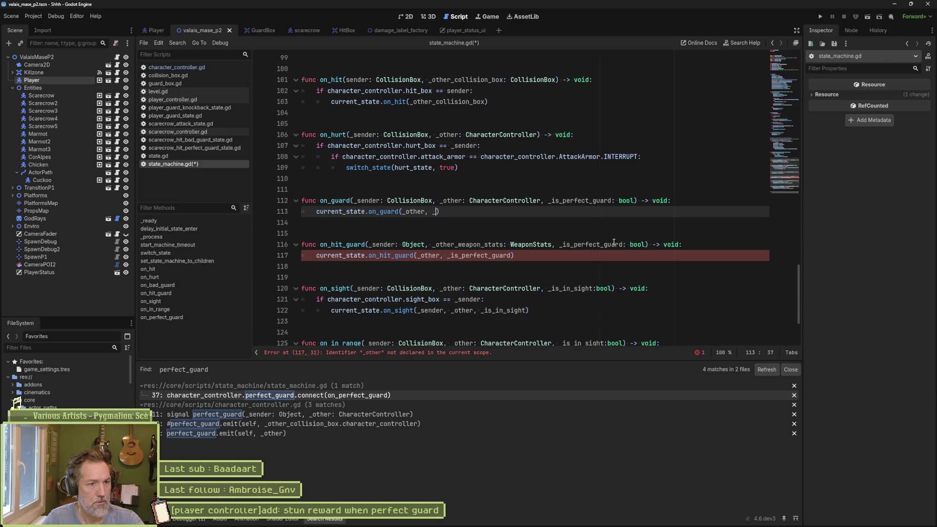
key("Return")
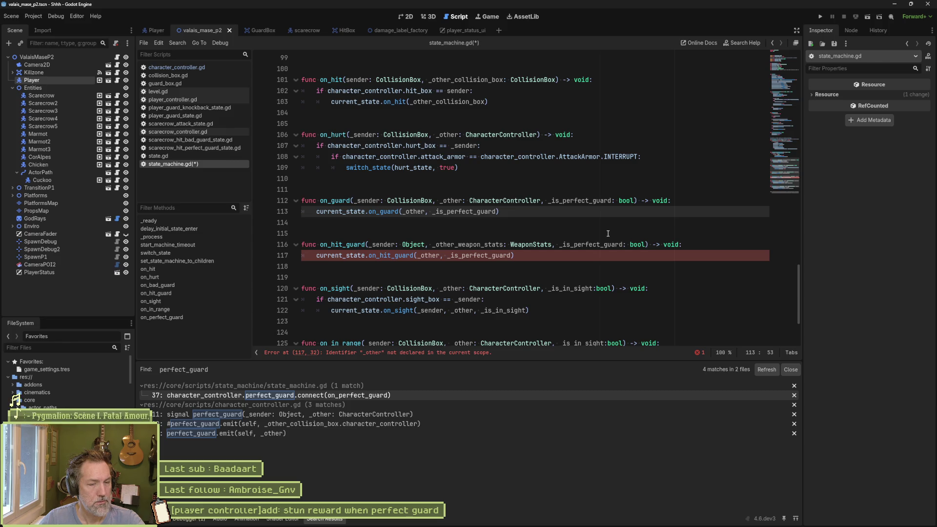
key("ctrl+s")
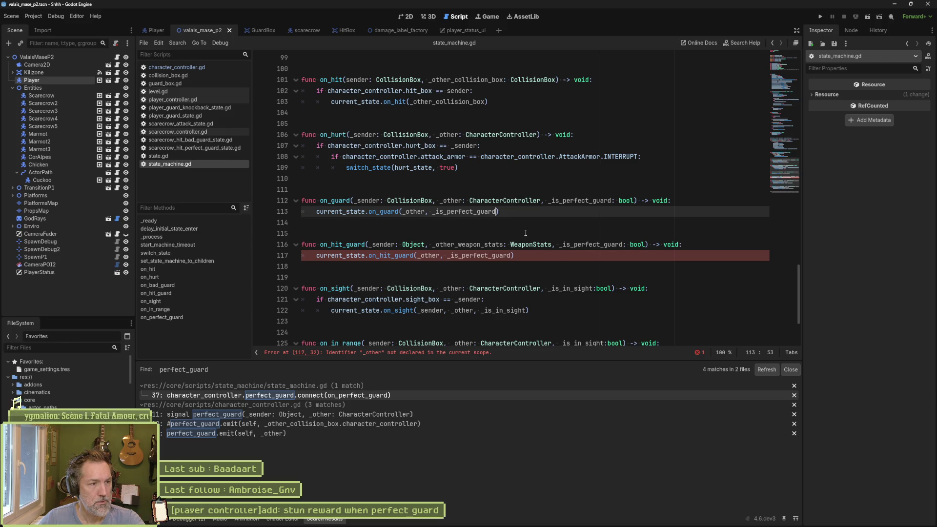
left_click(191, 155)
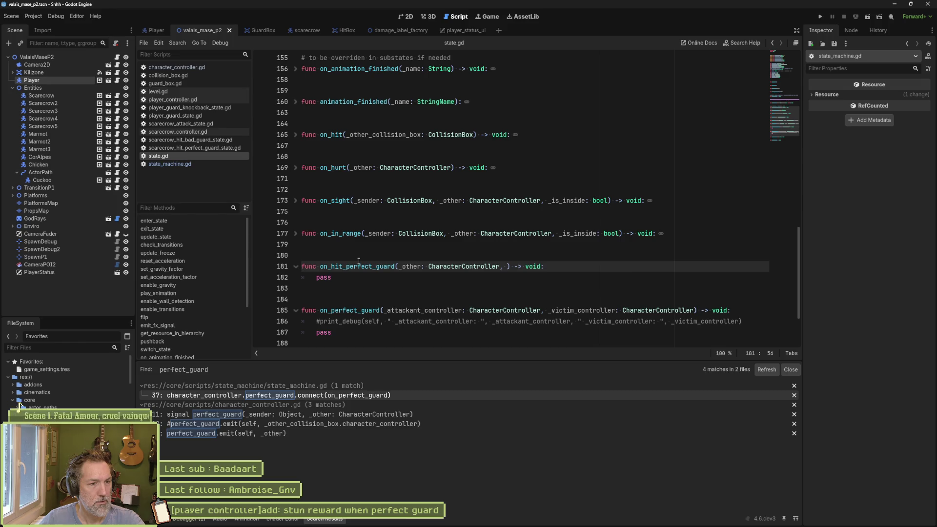
Rename on_hit_perfect_guard to on_guard and add an _is_perfect_guard: bool parameter.
left_click(332, 267)
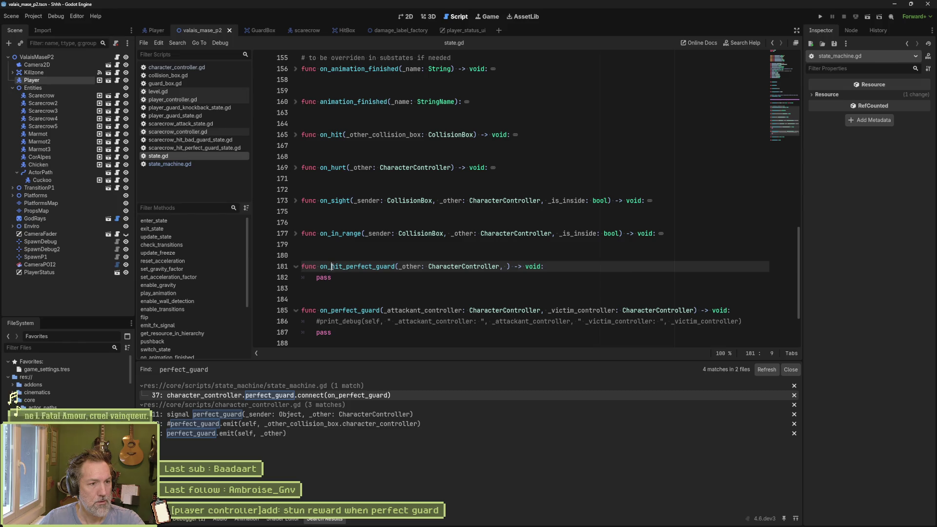
left_click_drag(332, 267, 374, 266)
key("Delete")
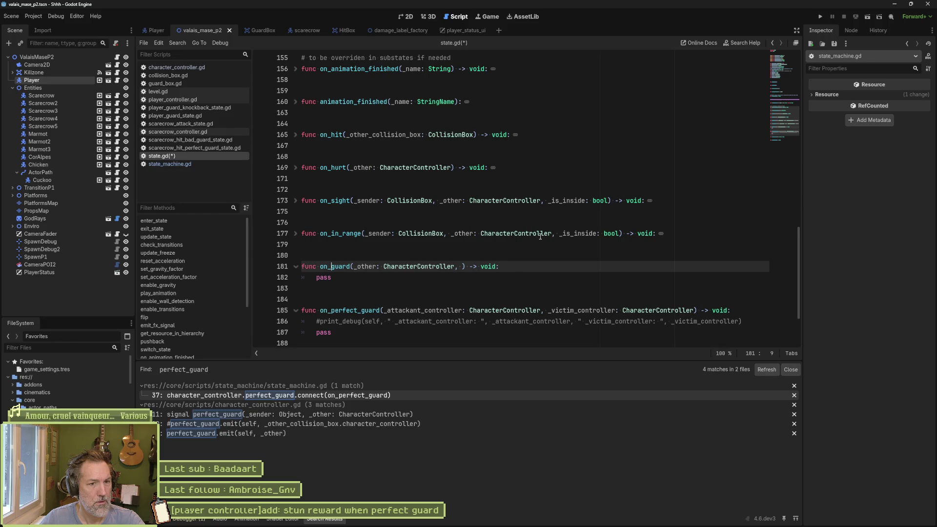
left_click(463, 266)
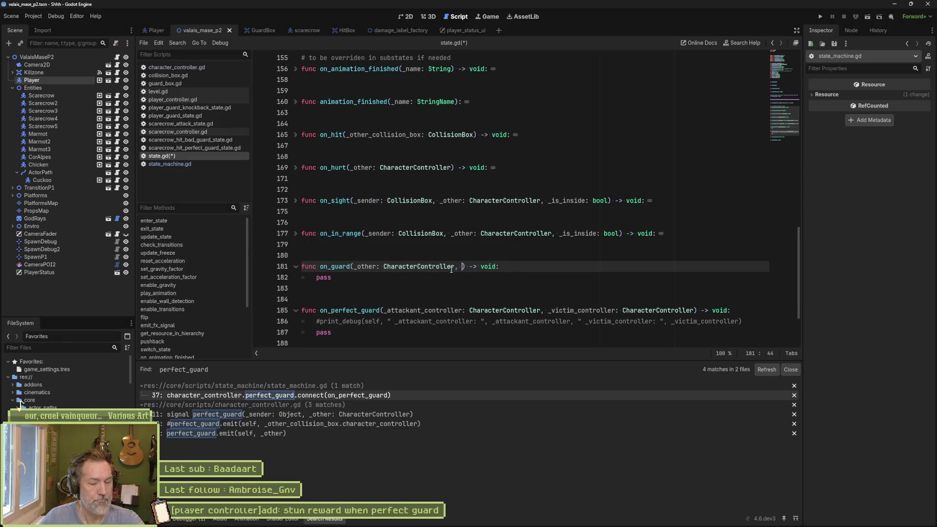
type("_is_perfec")
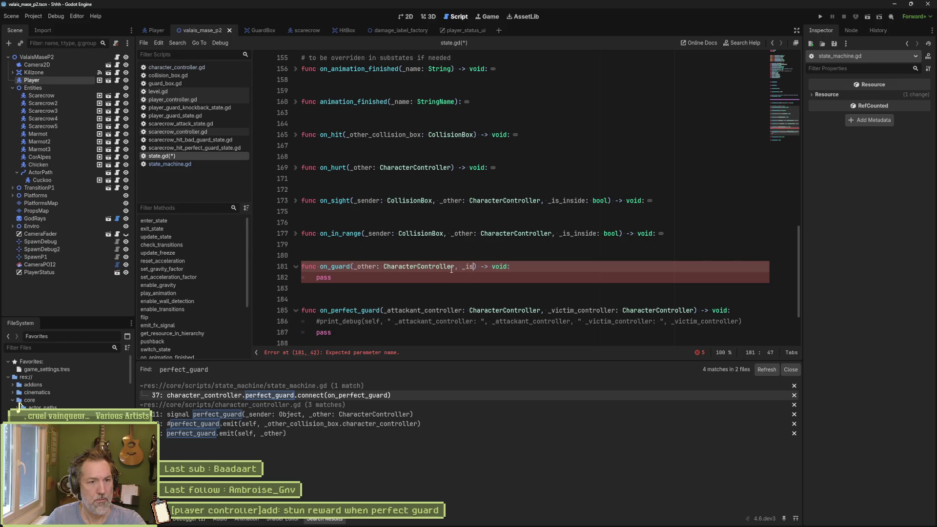
type("t_guard: bool")
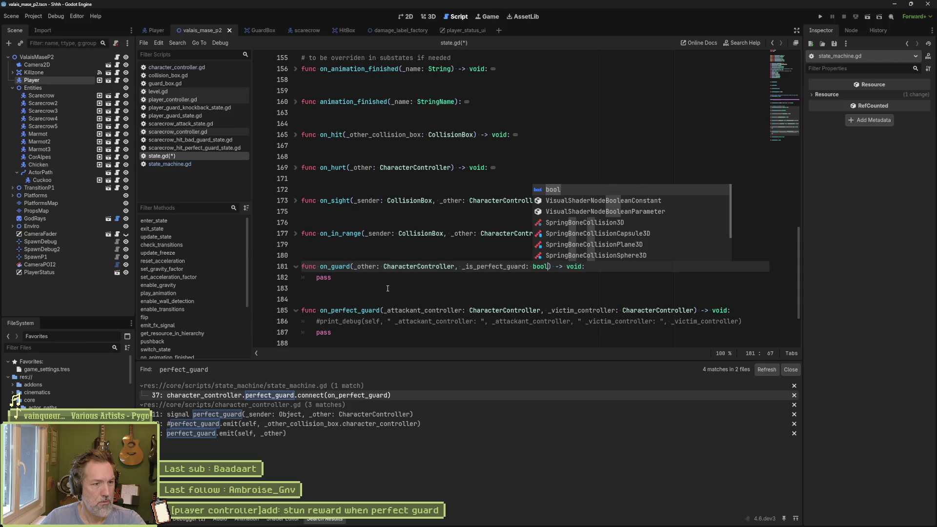
Rename on_perfect_guard to on_hit_guard with parameters _other and _is_perfect_guard: bool.
double_click(352, 310)
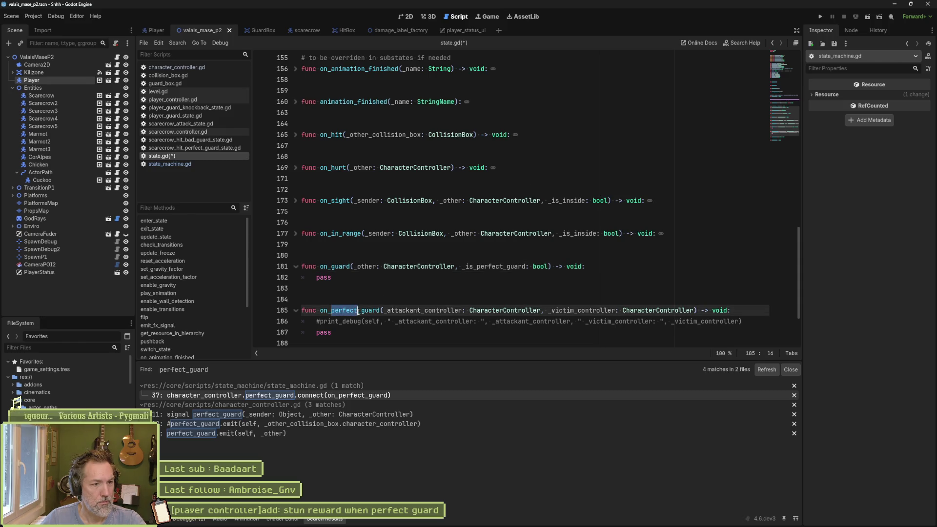
type("hit")
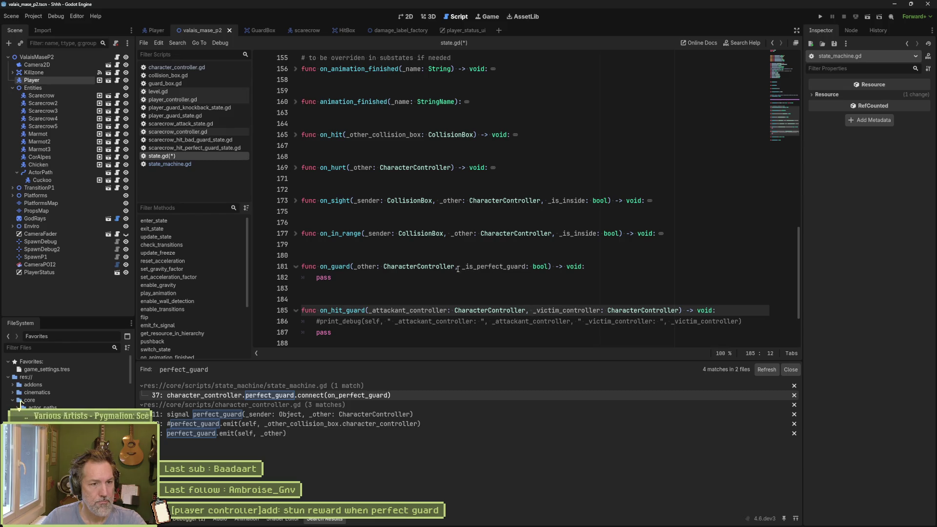
left_click_drag(456, 266, 548, 267)
key("ctrl+c")
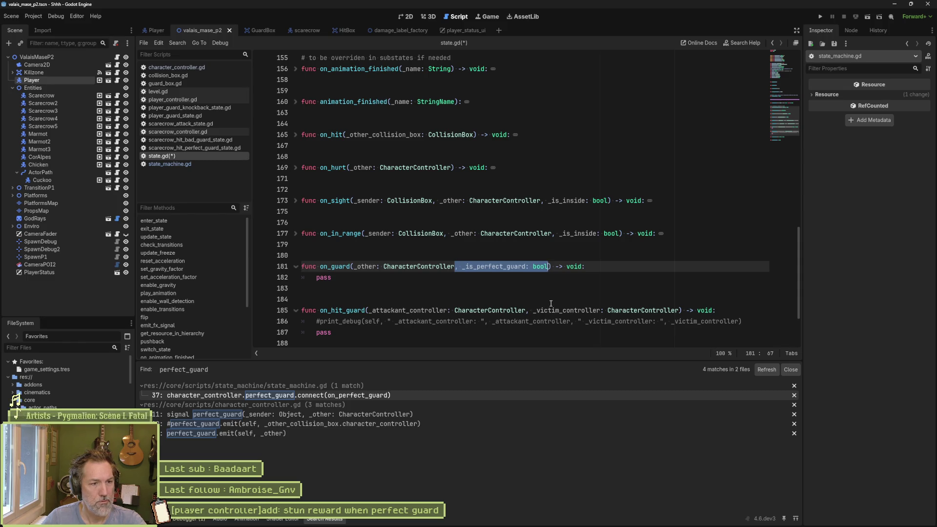
scroll(551, 303, "down", 1)
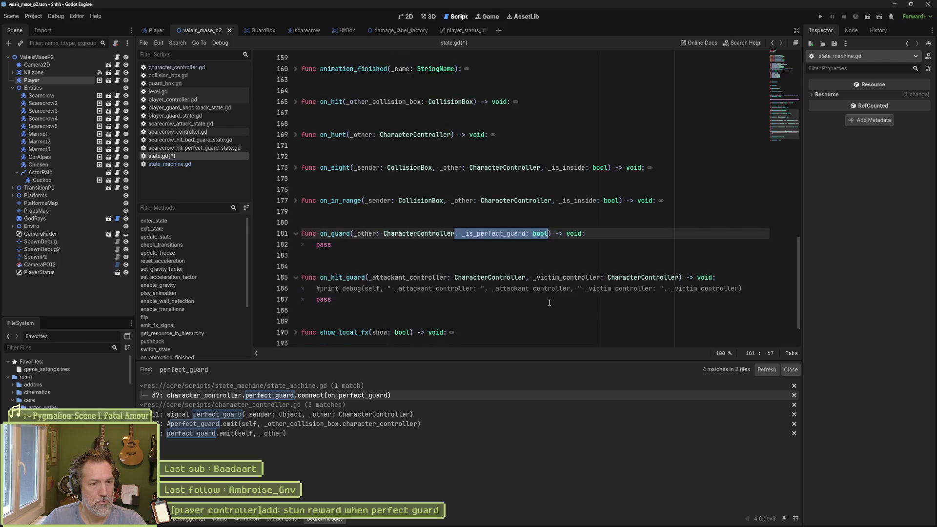
double_click(428, 278)
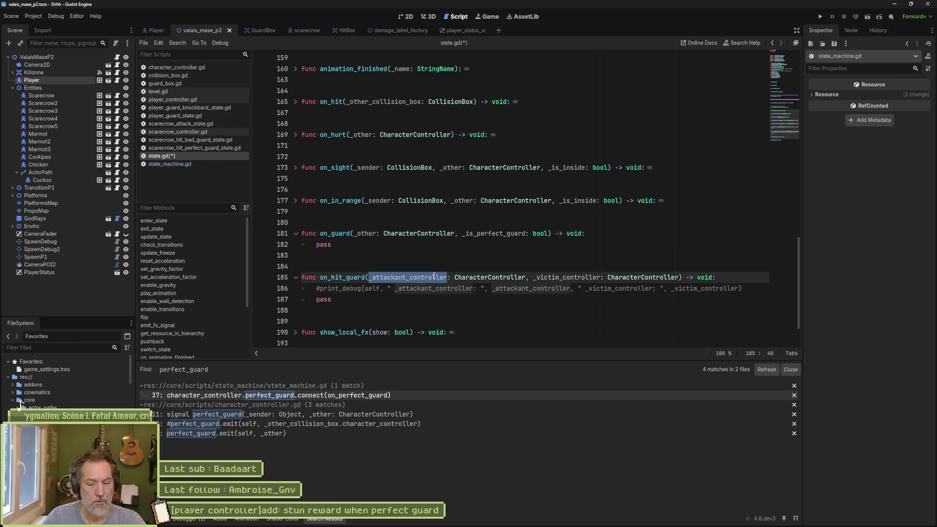
type("_other")
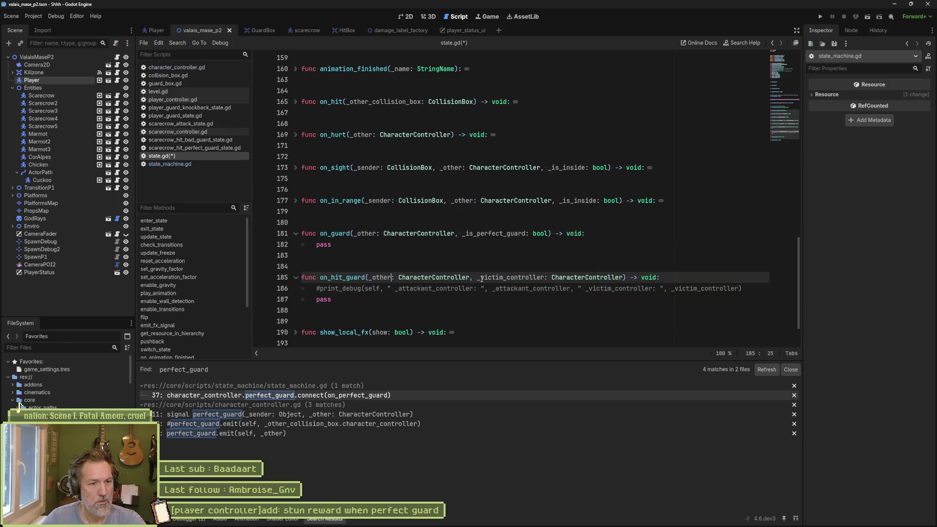
left_click_drag(478, 277, 624, 278)
key("ctrl+v")
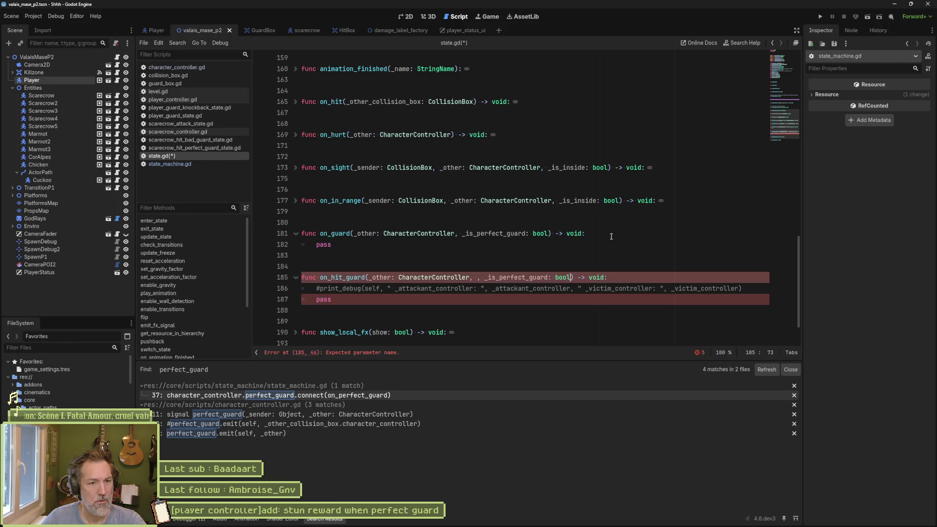
key("BackSpace")
key("BackSpace")
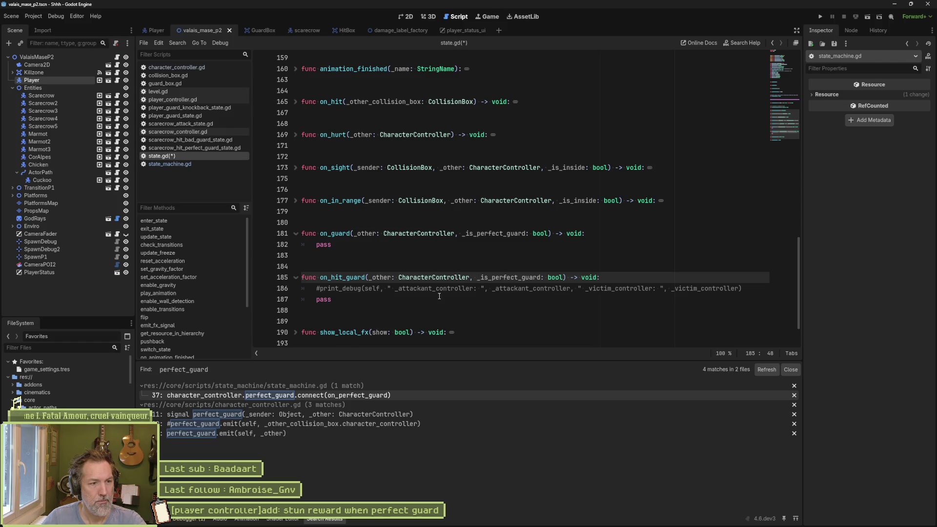
Delete the commented debug print line and save state.gd.
key("Down")
key("ctrl+shift+k")
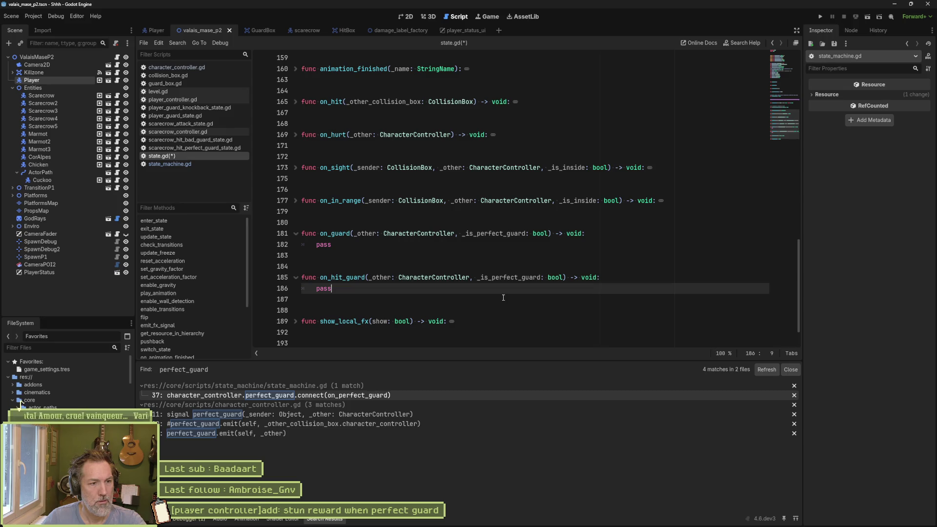
key("ctrl+s")
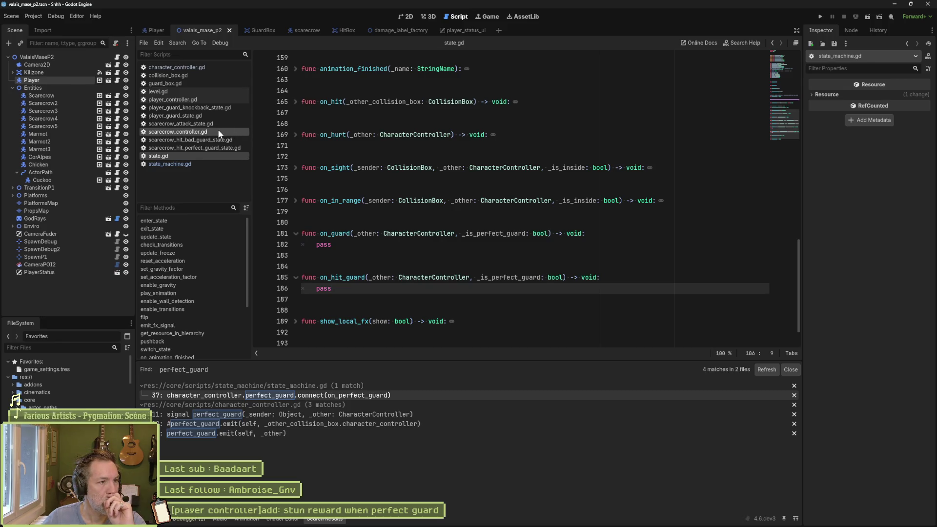
In scarecrow_attack_state.gd, add an _is_perfect_guard: bool parameter to on_guard.
left_click(206, 124)
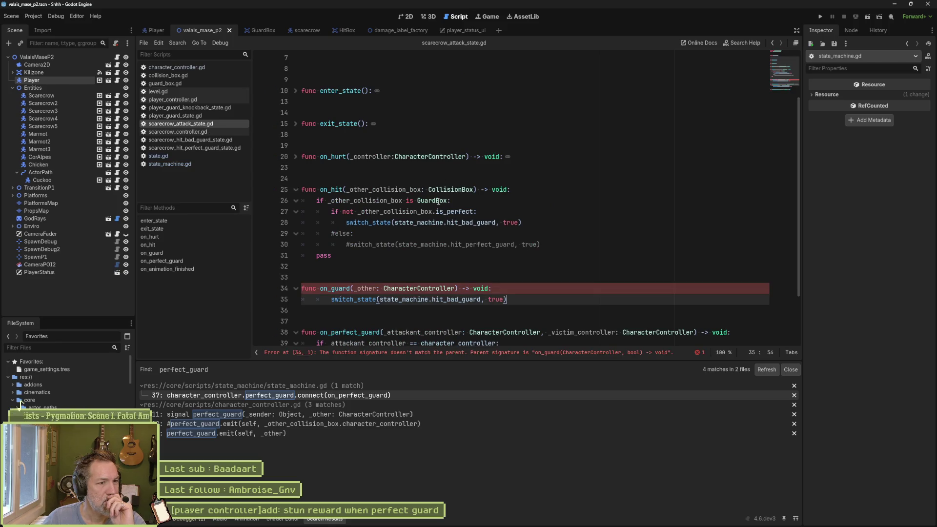
scroll(364, 245, "down", 1)
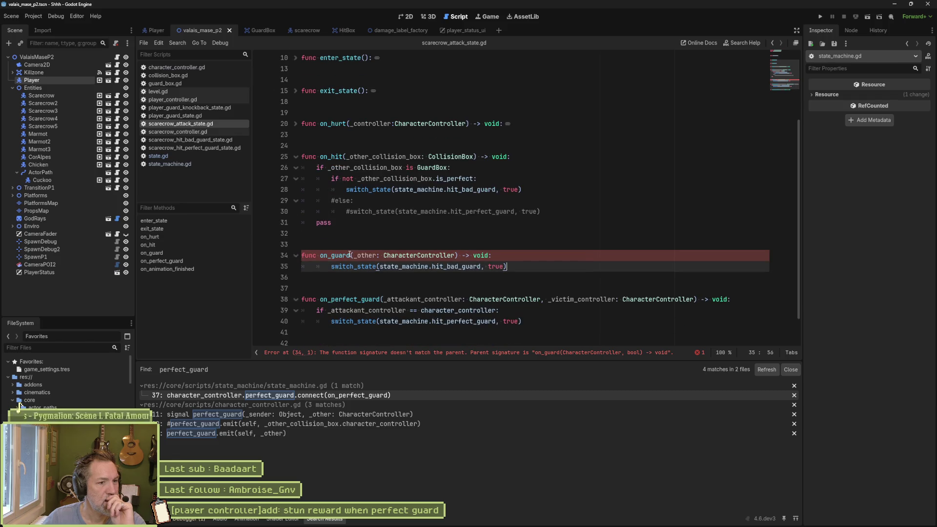
scroll(784, 55, "up", 3)
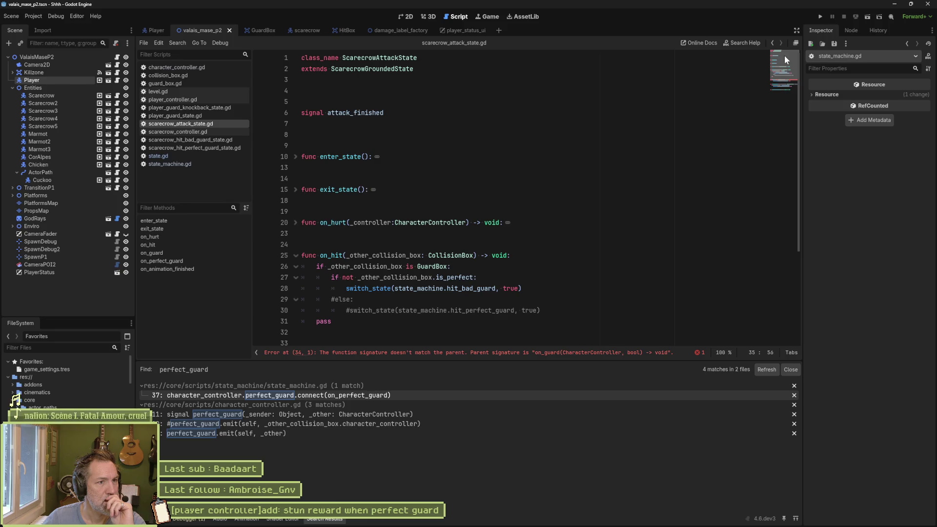
scroll(784, 55, "down", 4)
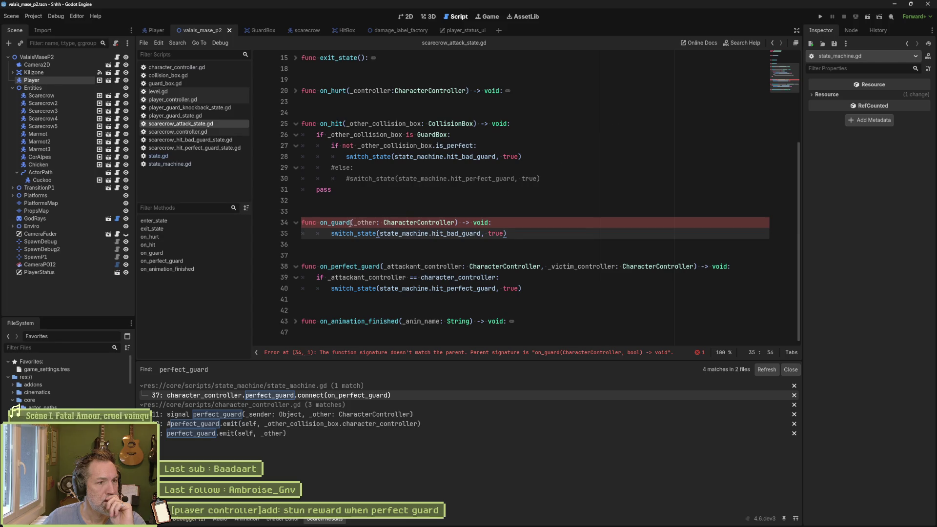
left_click(455, 222)
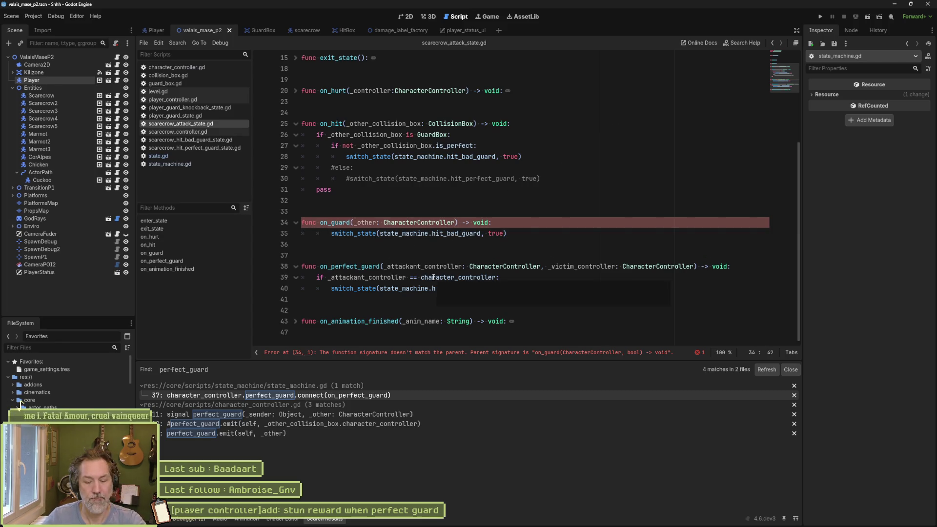
type(", _is")
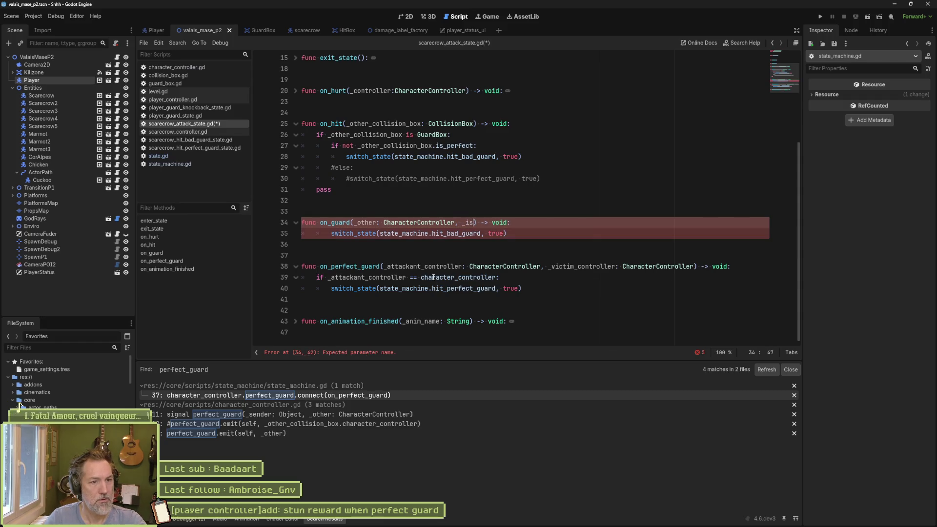
type("_")
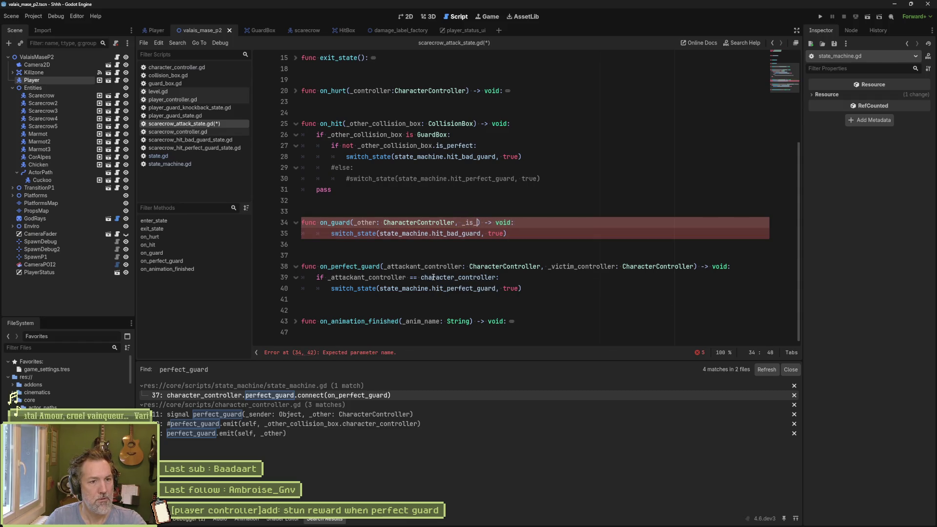
type("perfect_guar")
type("d: bool")
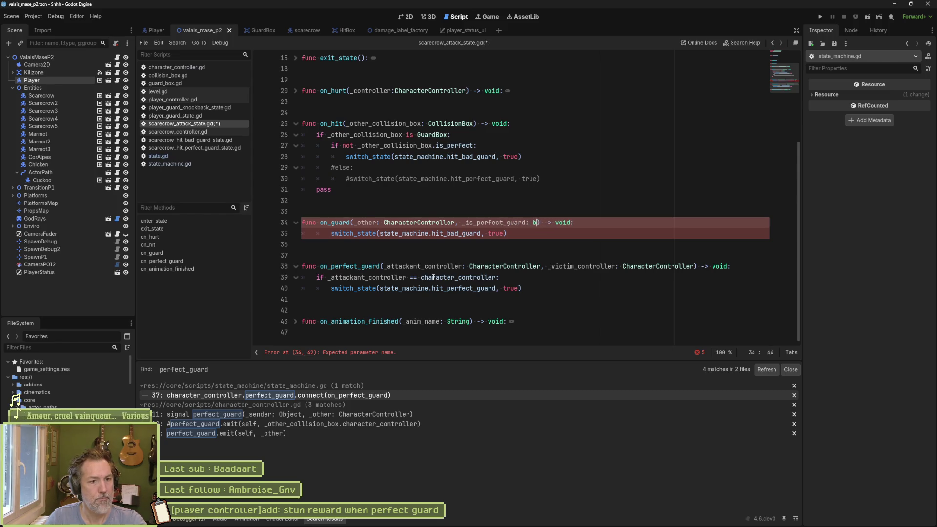
left_click(384, 248)
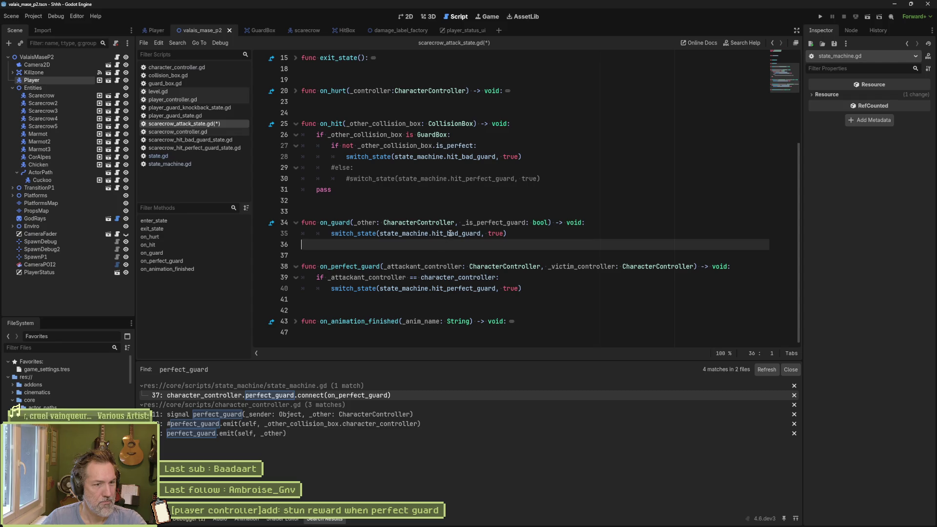
Rename on_perfect_guard to on_hit_guard and give it on_guard's parameter list.
double_click(491, 234)
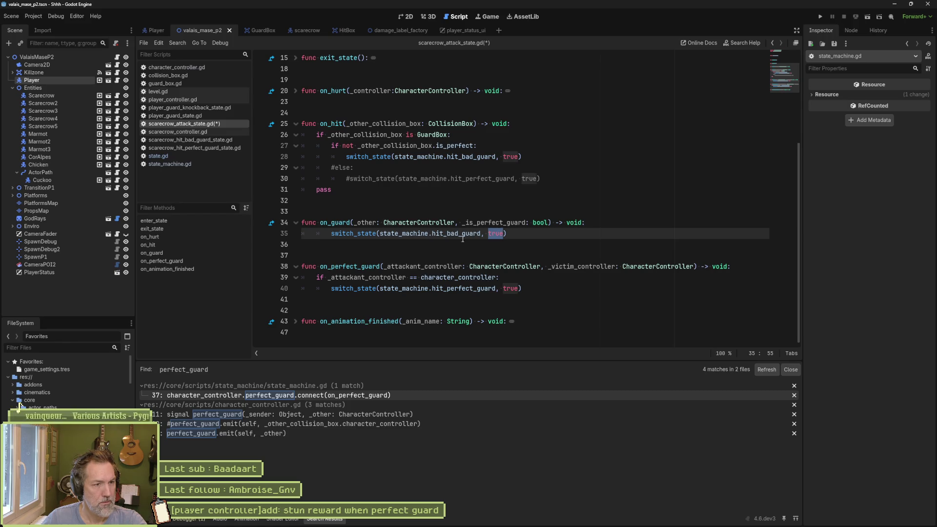
left_click(359, 267)
key("BackSpace")
key("BackSpace")
key("BackSpace")
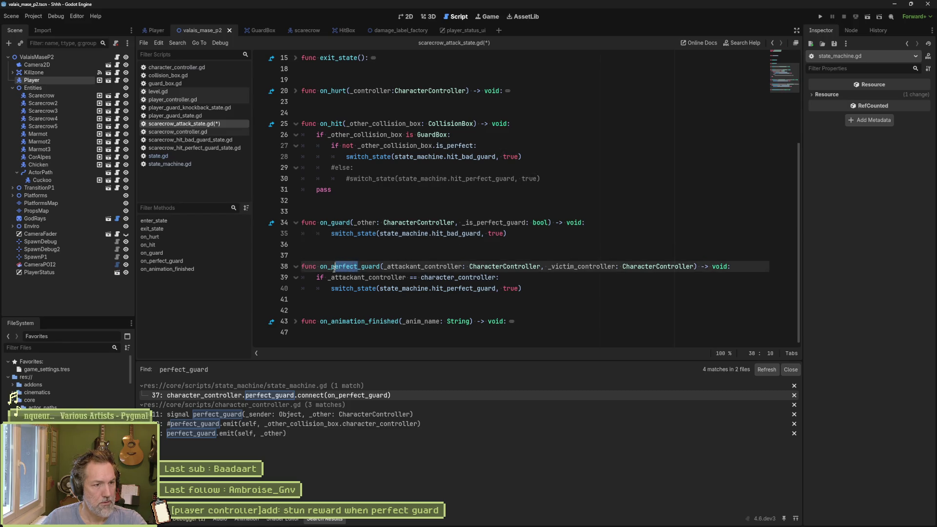
type("hit")
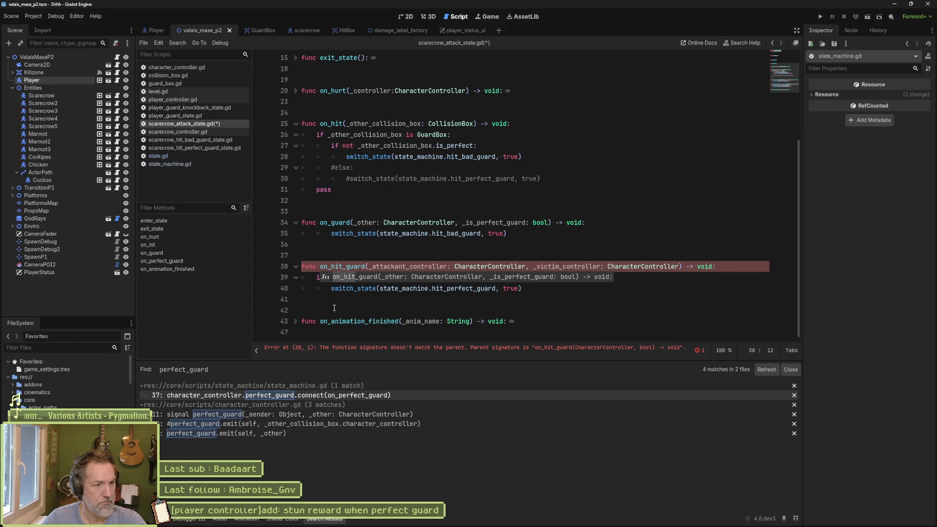
key("Down")
key("Down")
key("Down")
left_click_drag(355, 222, 548, 223)
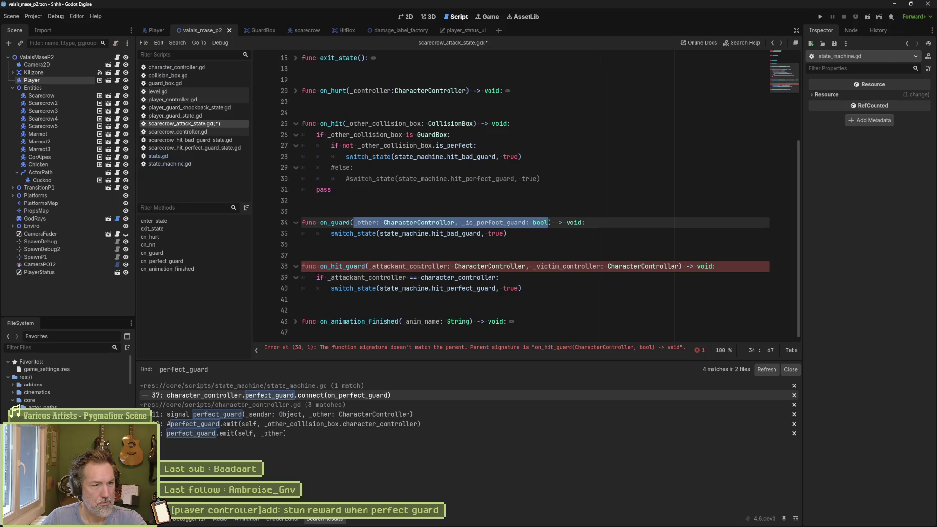
left_click_drag(369, 267, 680, 266)
key("ctrl+v")
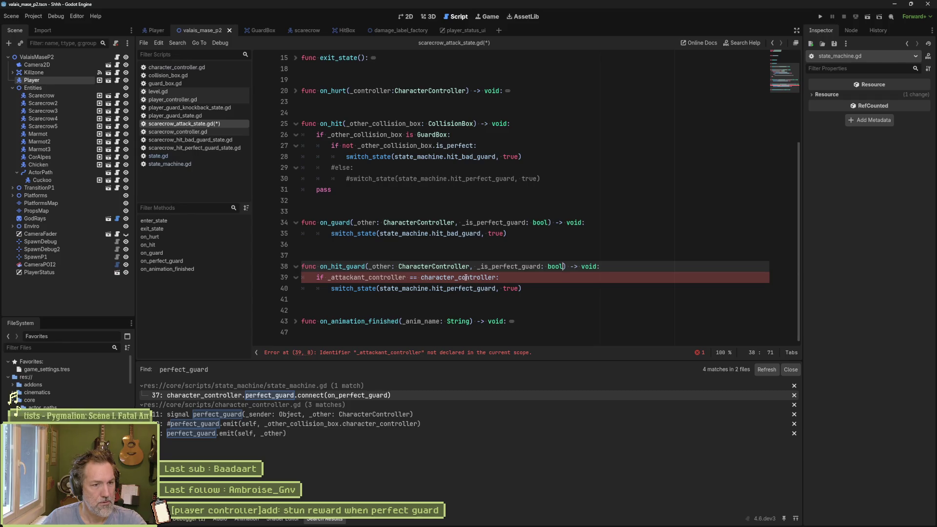
Delete the obsolete attackant-controller check and fix the switch_state lines' indentation.
left_click(459, 278)
key("ctrl+shift+k")
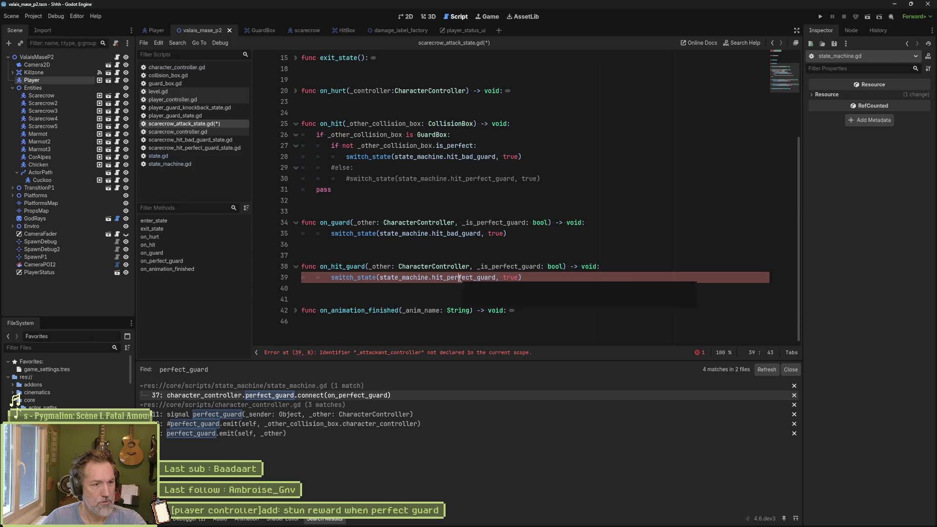
key("shift+Tab")
left_click(373, 246)
key("shift+Tab")
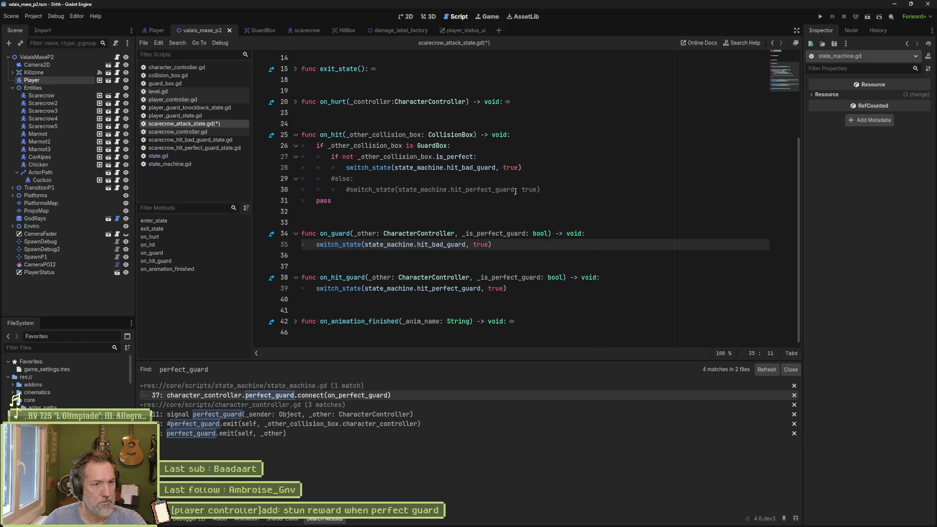
Comment out on_hit's guard checks on lines 26–28 and save the script.
left_click_drag(541, 190, 556, 141)
mouse_move(417, 145)
left_mouse_down()
mouse_move(413, 180)
mouse_move(411, 166)
left_mouse_up()
key("ctrl+k")
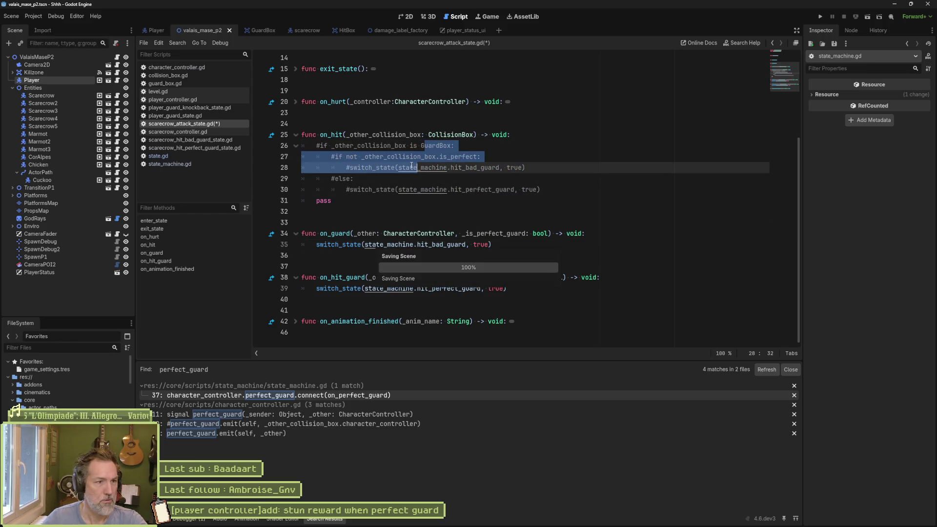
key("ctrl+s")
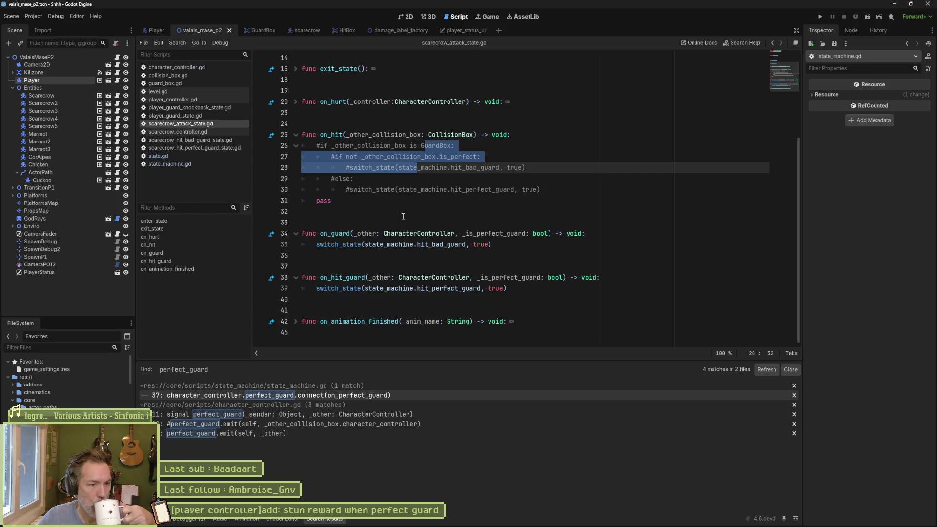
mouse_move(501, 518)
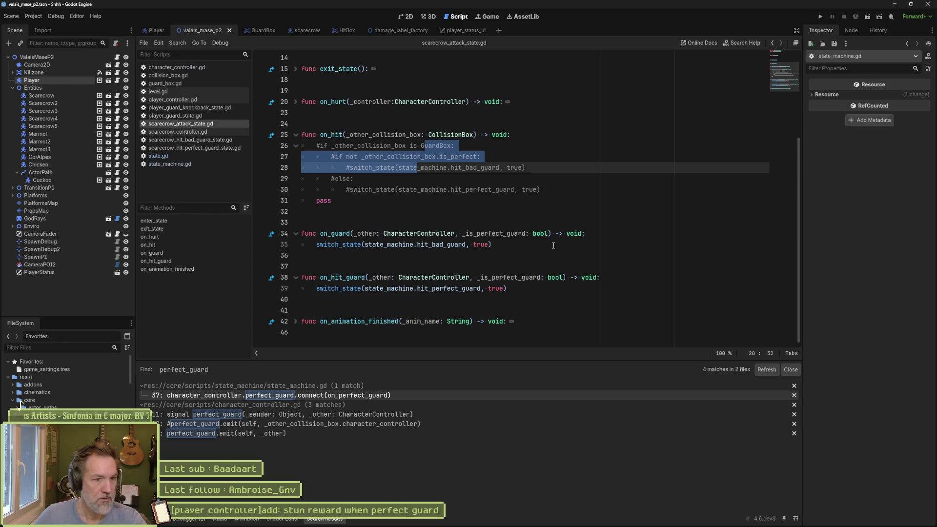
left_click_drag(493, 245, 605, 238)
key("ctrl+c")
Add an 'if _is_perfect_guard:' condition at the top of on_hit_guard.
left_click(610, 274)
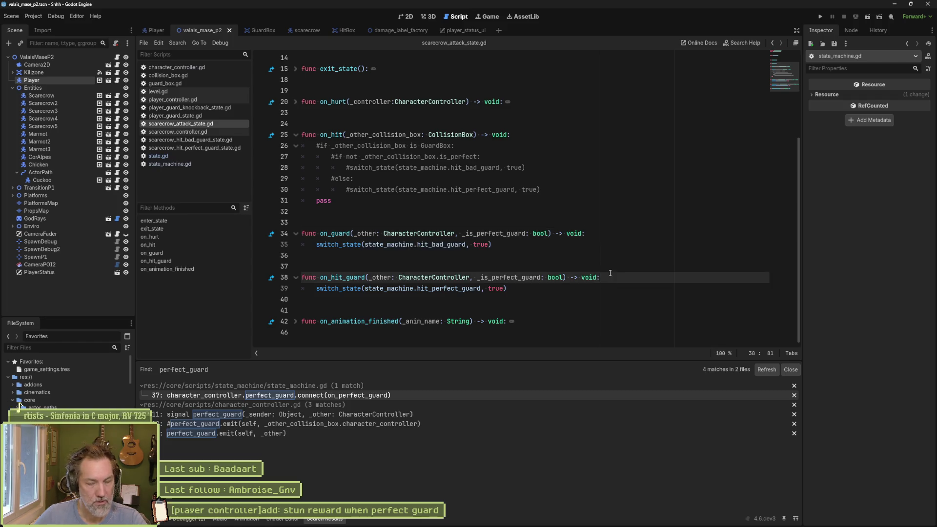
key("Return")
type("if ")
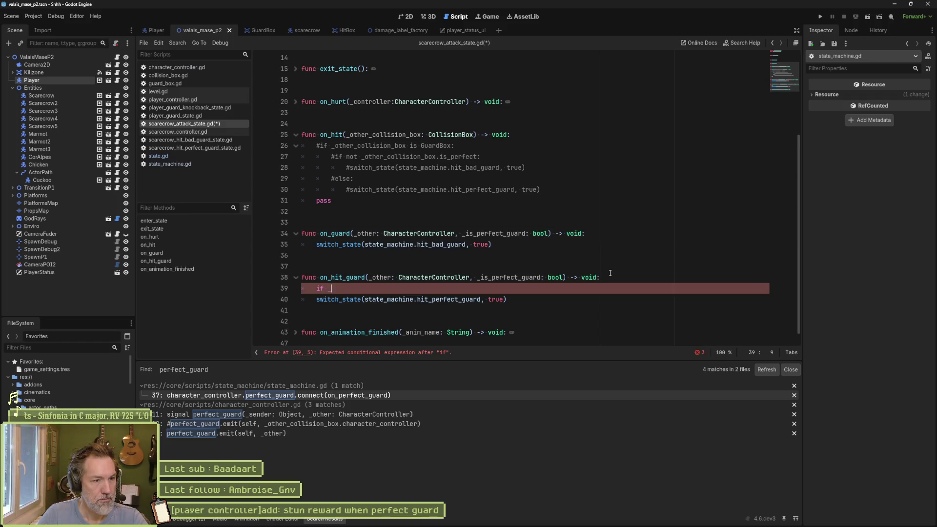
type("_is")
key("Return")
type(":")
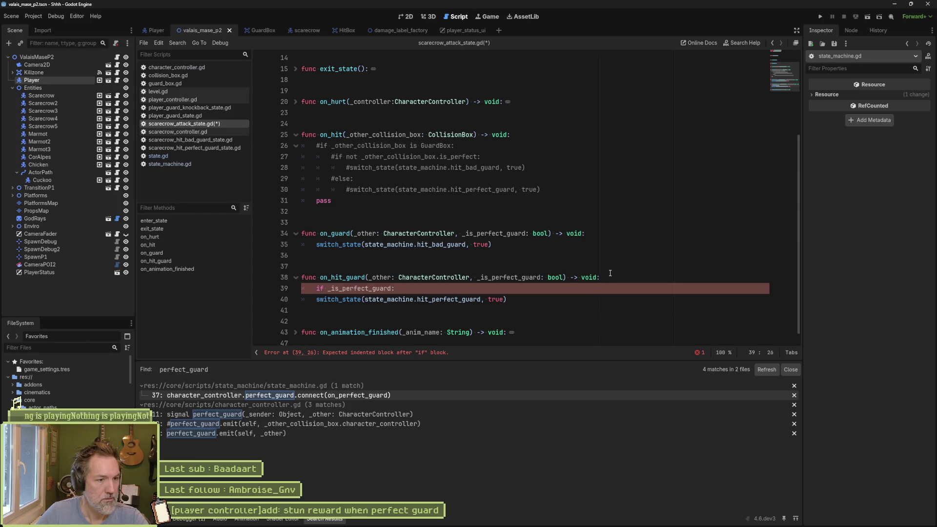
key("Down")
key("End")
Put the perfect-guard switch under the if and the bad-guard switch under an else, then save.
key("Return")
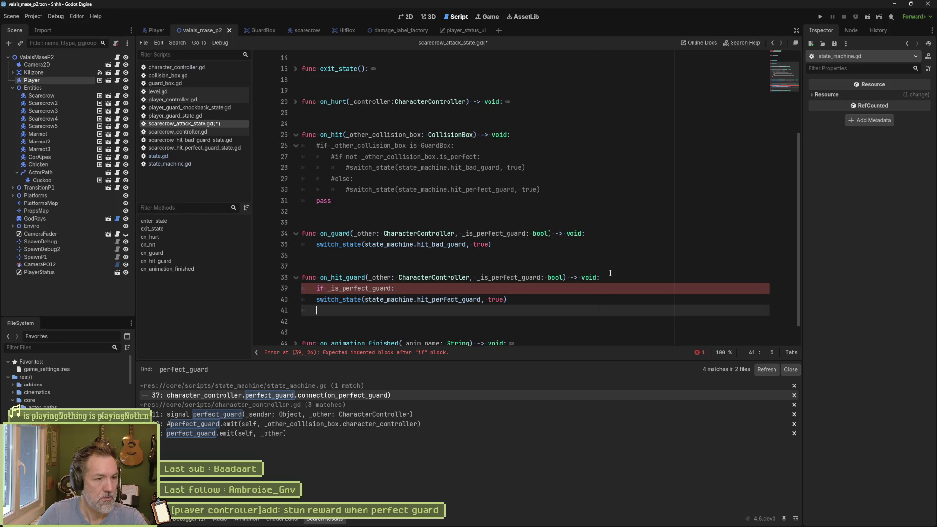
type("else:")
key("Return")
key("ctrl+v")
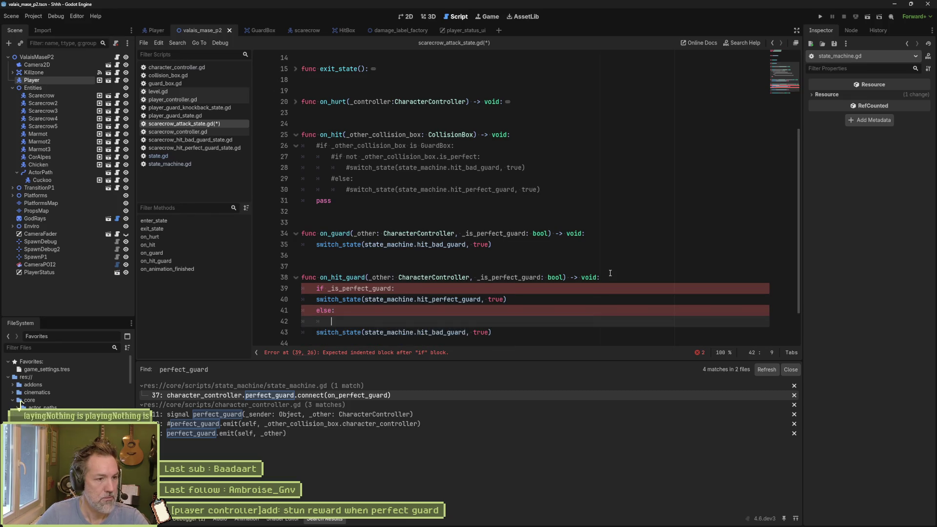
key("Up")
key("Up")
key("Up")
key("Tab")
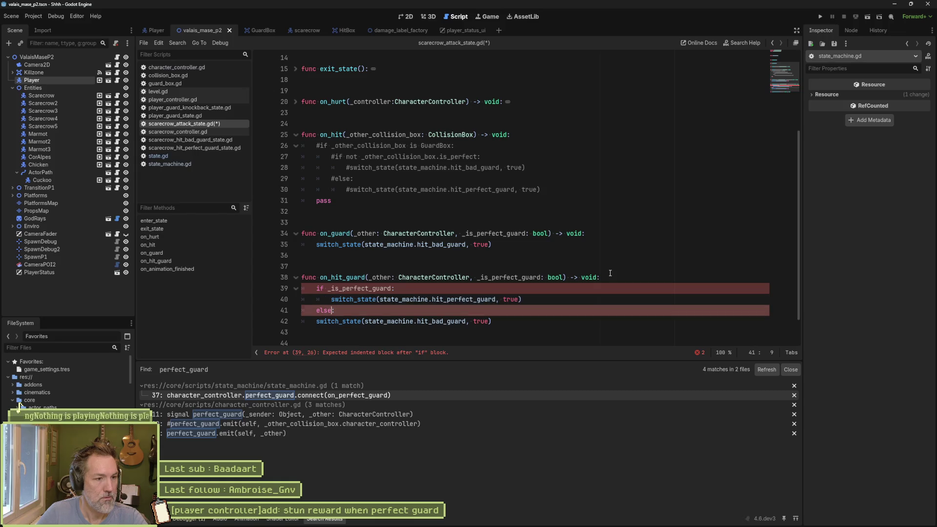
key("Down")
key("Down")
key("Tab")
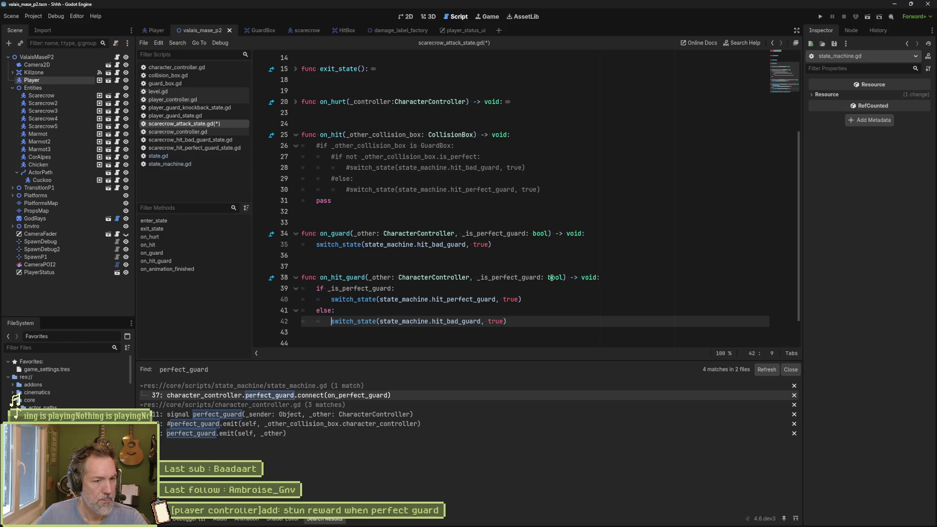
key("ctrl+s")
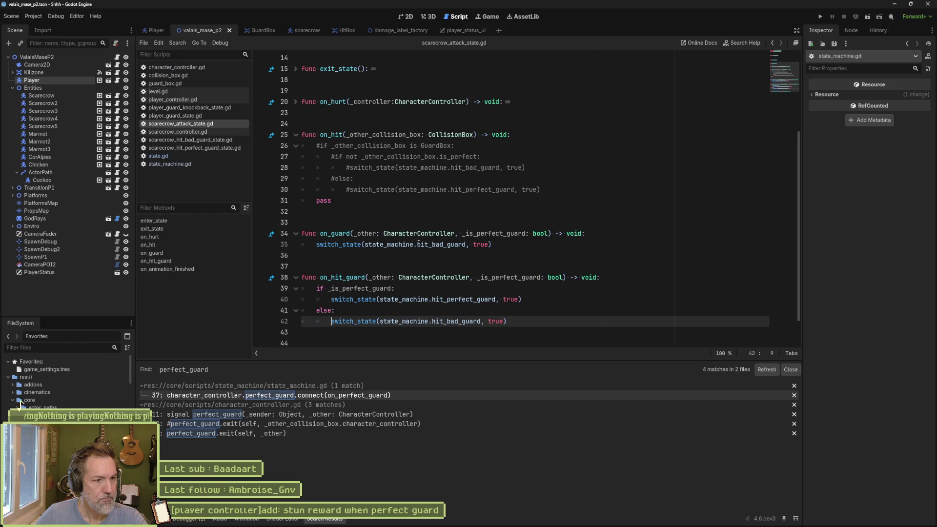
Comment out the on_guard and on_hit functions, save, and run the current scene with F6.
mouse_move(365, 233)
left_mouse_down()
mouse_move(591, 235)
mouse_move(361, 244)
left_mouse_up()
key("ctrl+k")
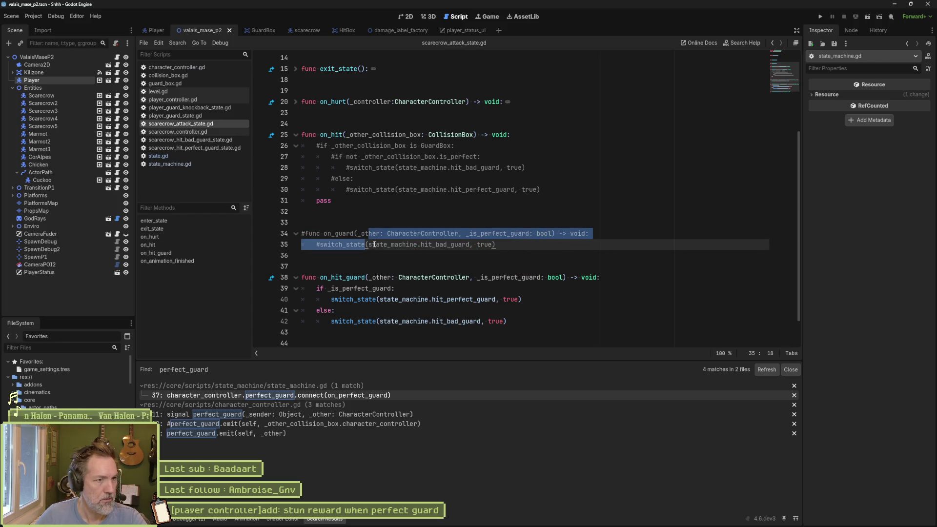
left_click(322, 134)
key("ctrl+k")
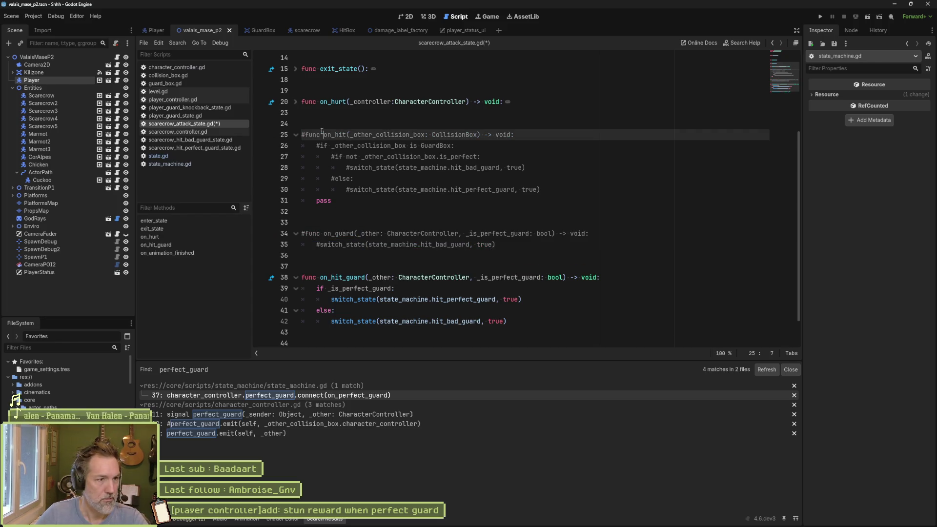
left_click(322, 200)
key("ctrl+k")
key("ctrl+s")
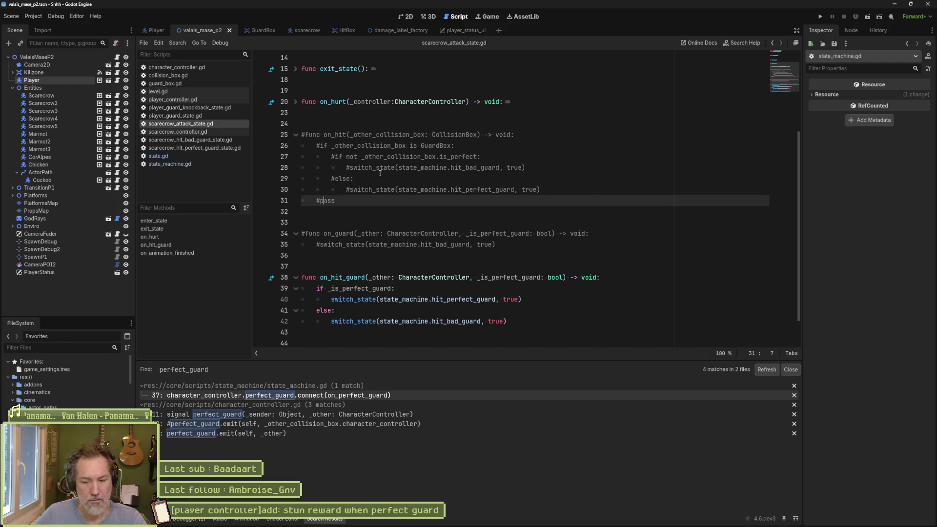
key("F6")
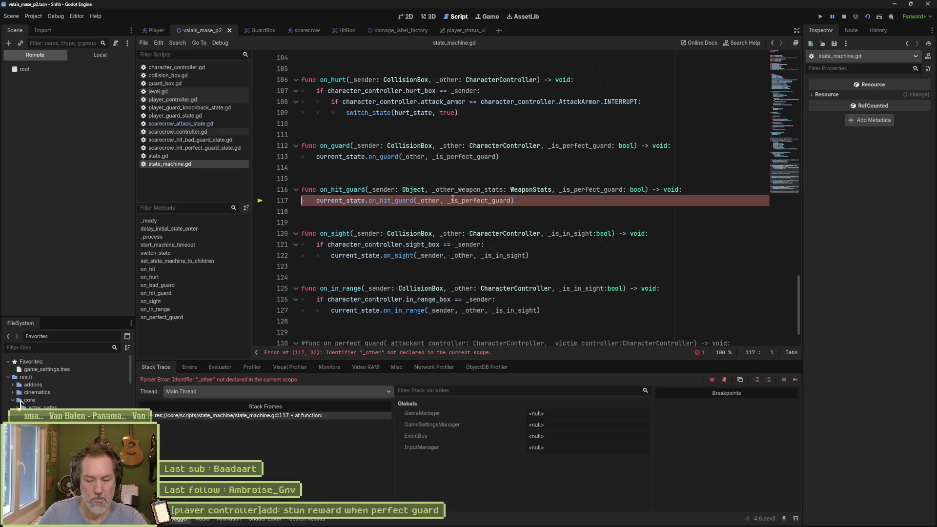
Stop the running game and select _sender in state_machine.gd's on_hit_guard signature.
left_click(845, 16)
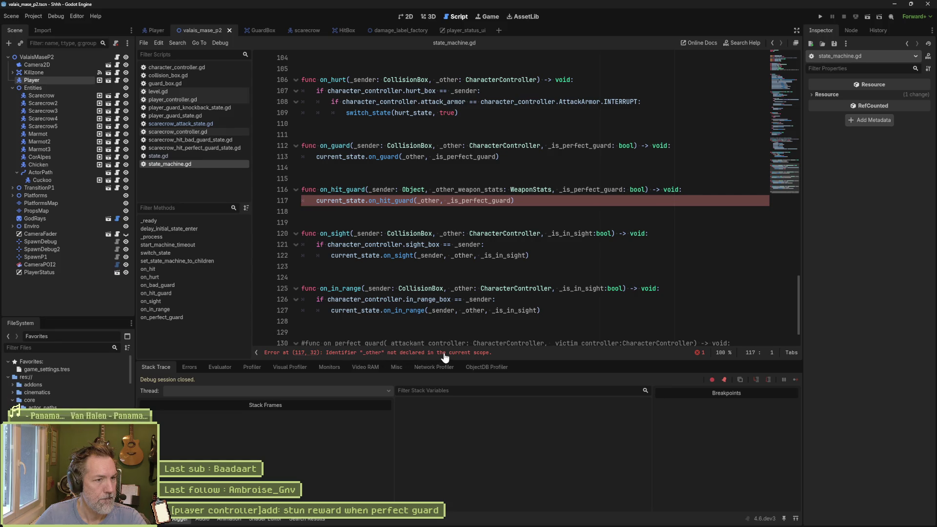
double_click(385, 190)
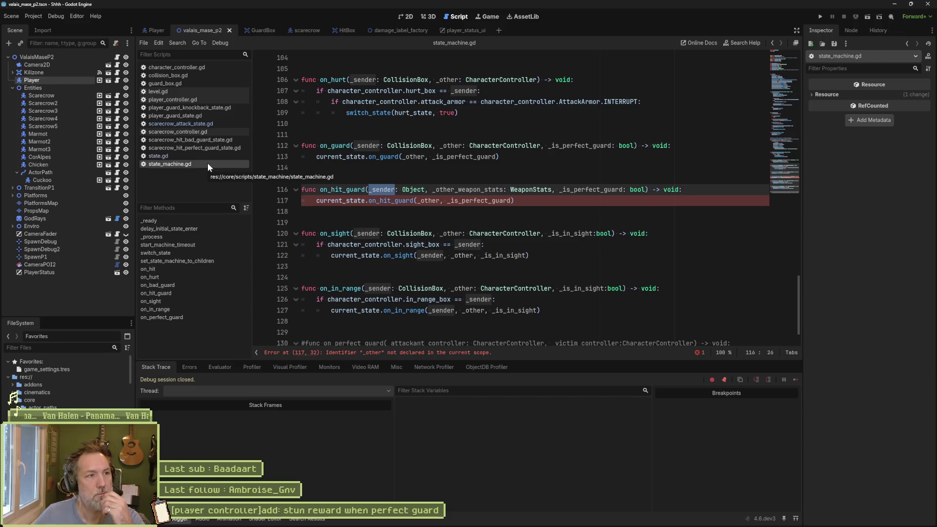
Inspect character_controller.gd's hit_guard emit call, which passes self.
left_click(180, 69)
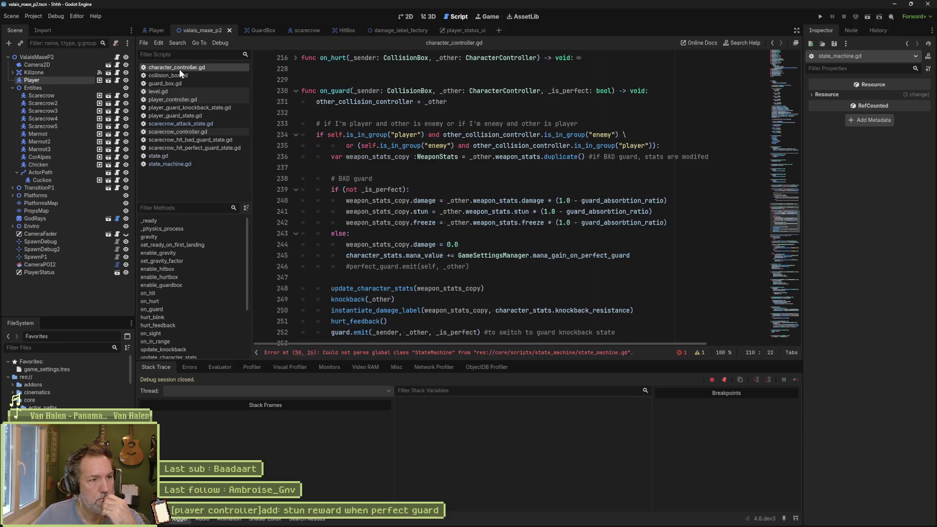
left_click(180, 163)
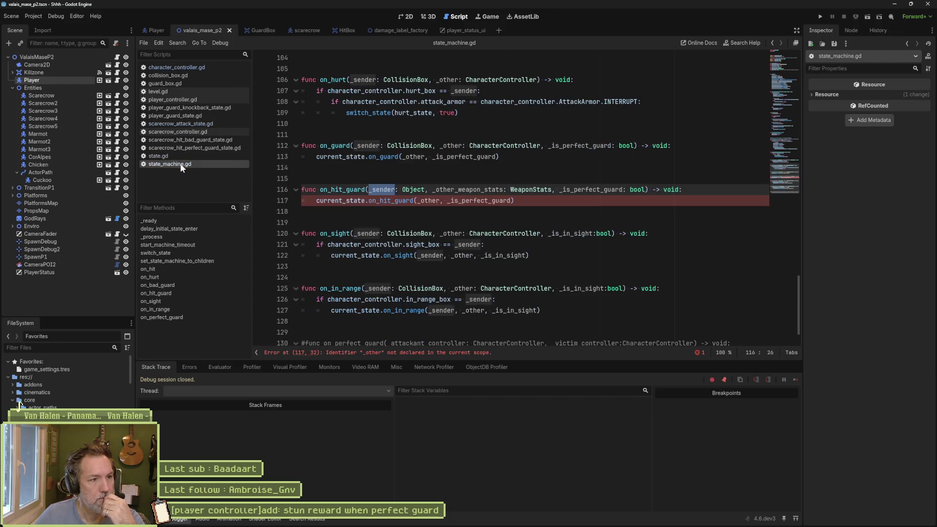
left_click(192, 68)
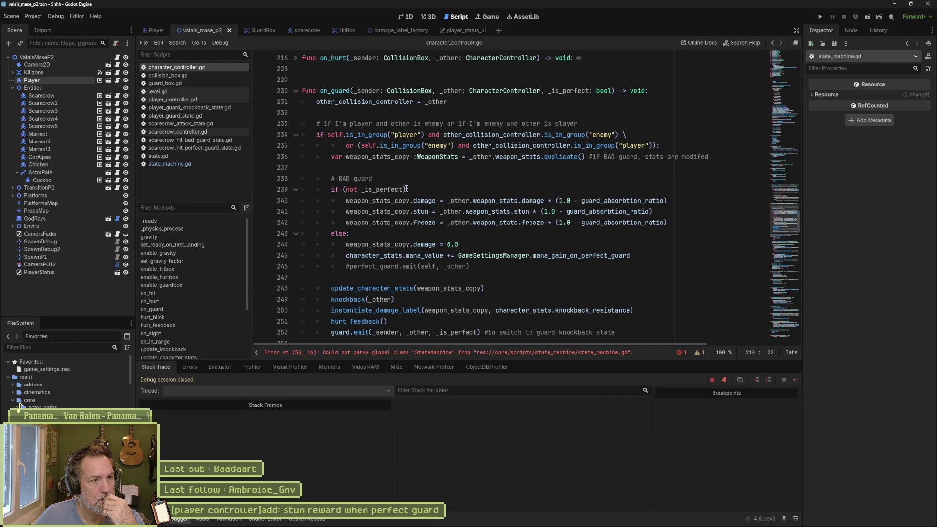
scroll(407, 189, "down", 4)
scroll(410, 190, "up", 10)
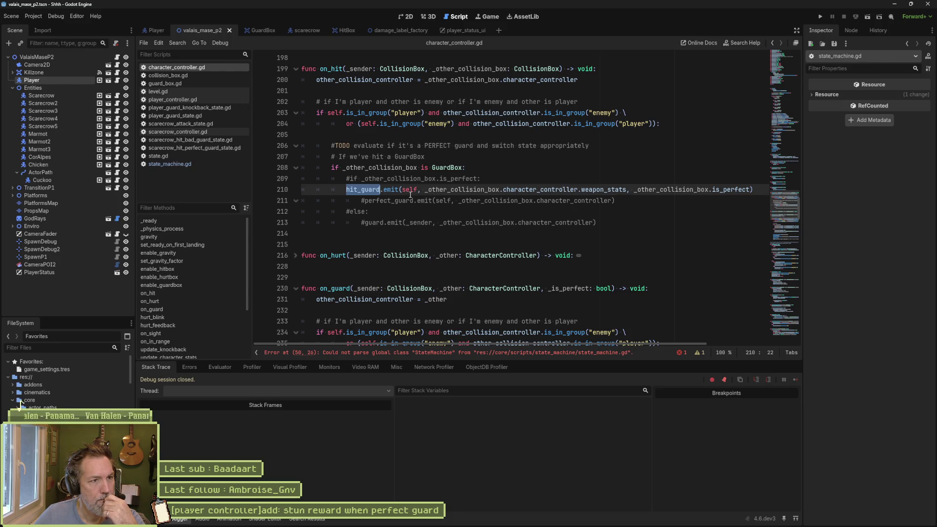
double_click(410, 190)
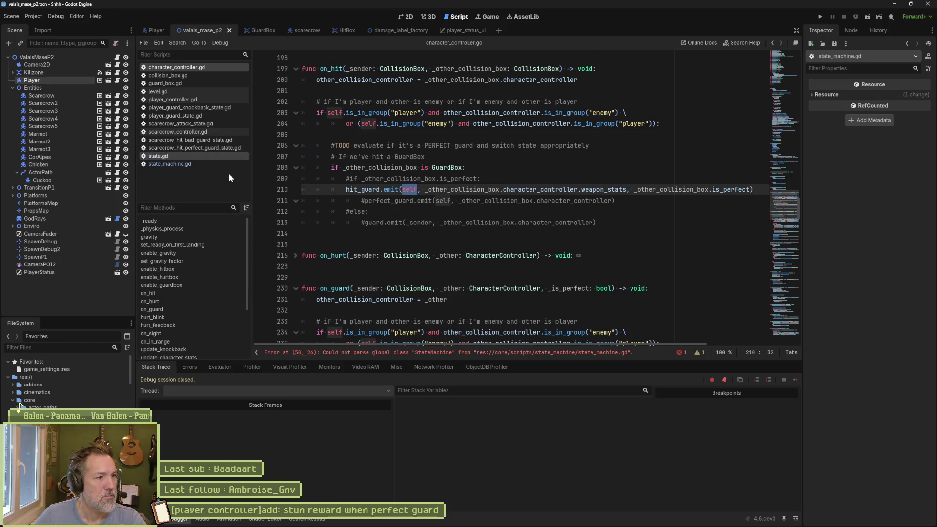
Jump to the Array[StateMachine] error on line 50, then switch to state_machine.gd.
left_click(362, 354)
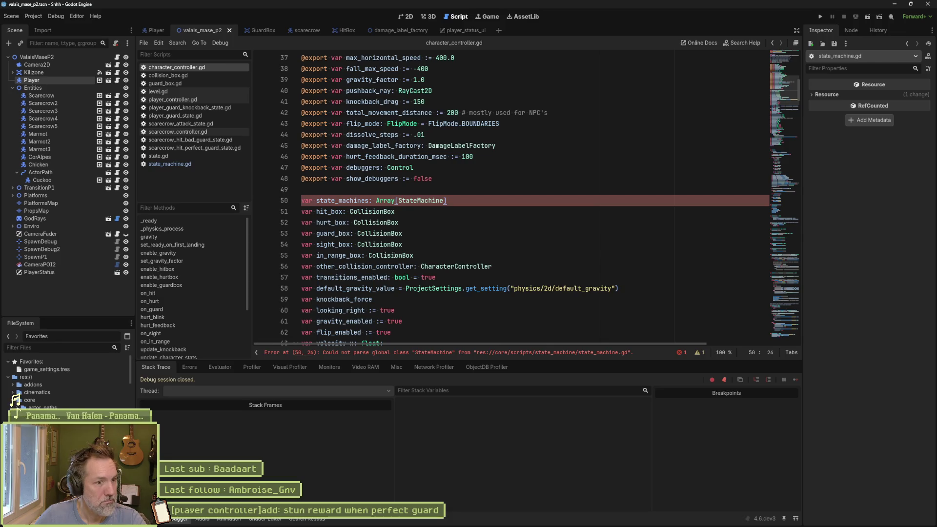
mouse_move(387, 205)
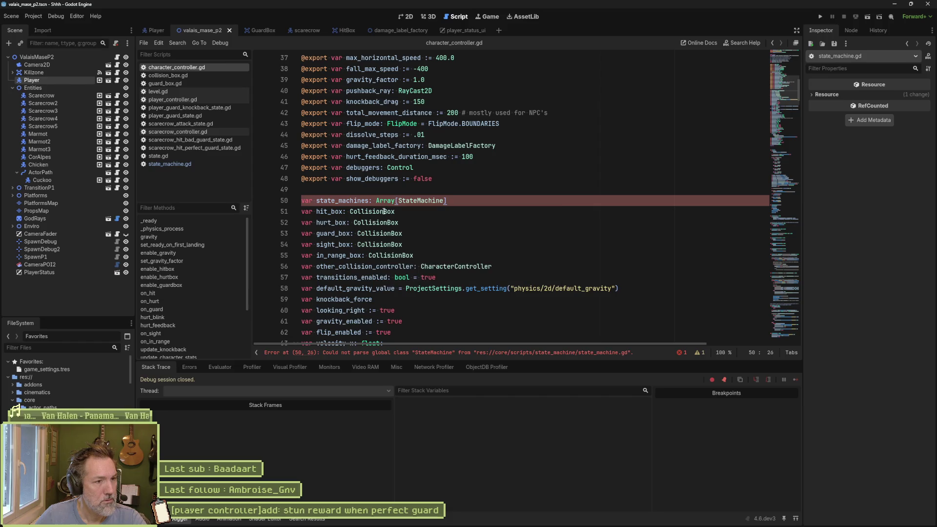
left_click(192, 165)
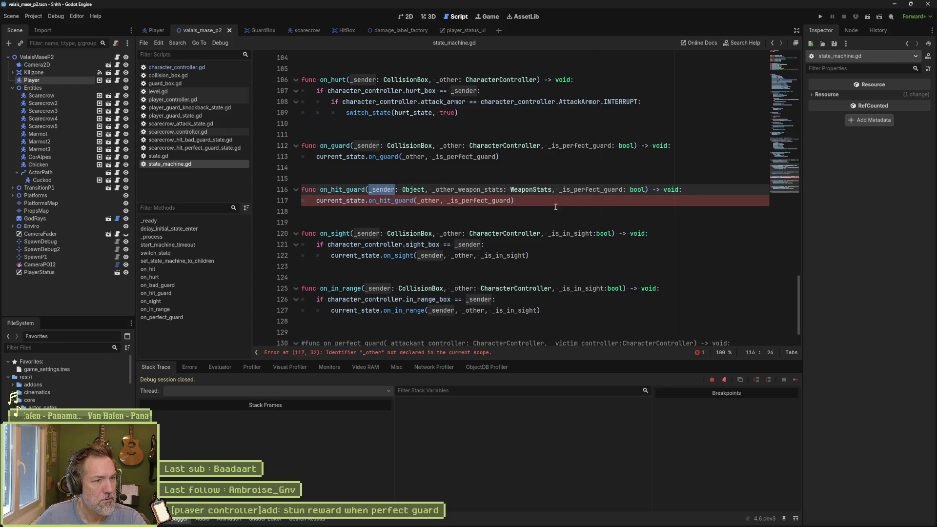
Replace the undeclared _other on line 117 with _sender, save, and run the game with F5.
double_click(428, 200)
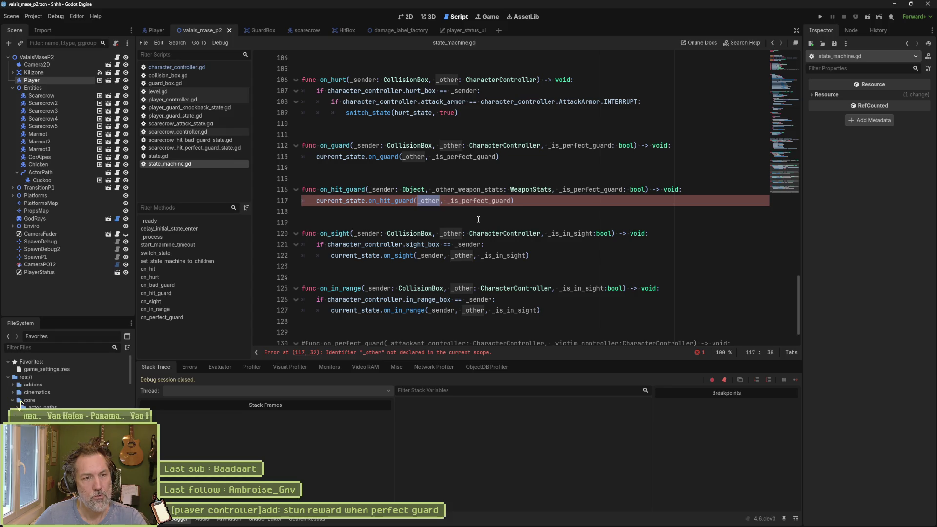
double_click(488, 190)
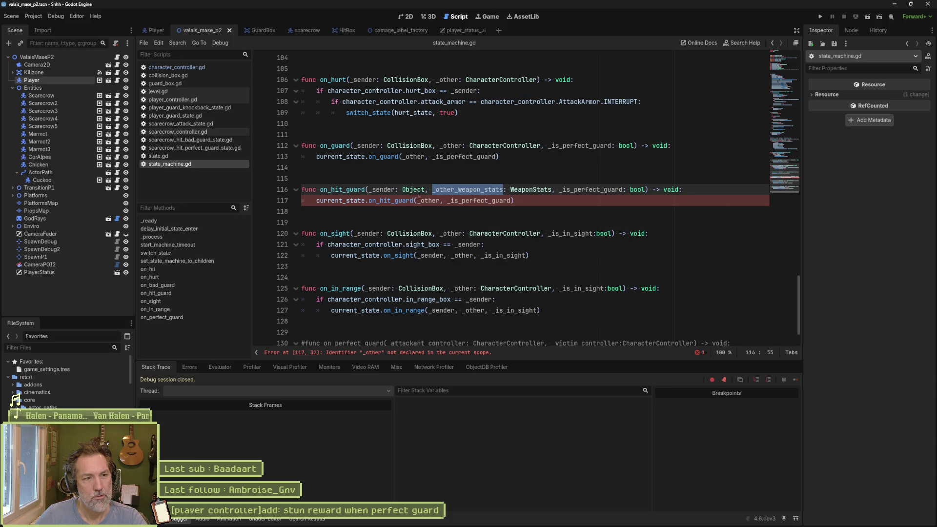
double_click(389, 190)
key("ctrl+c")
double_click(428, 200)
key("ctrl+v")
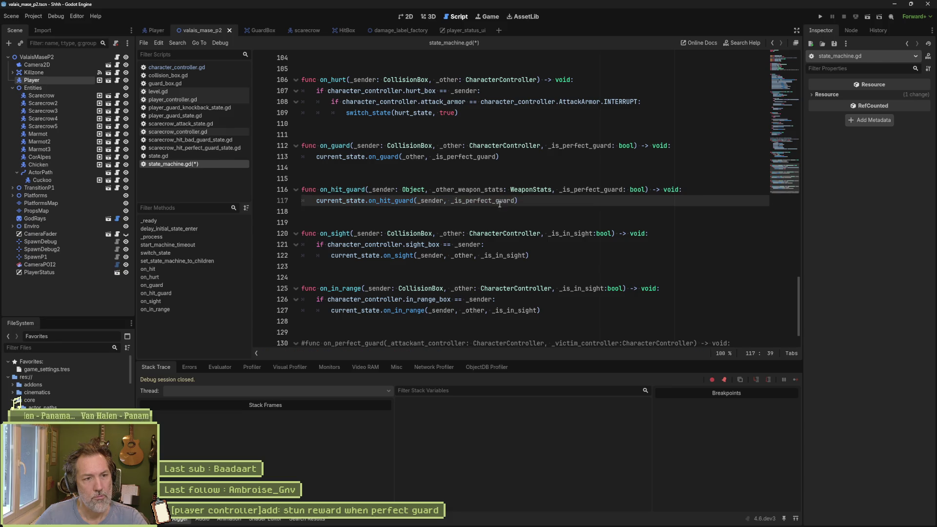
key("ctrl+s")
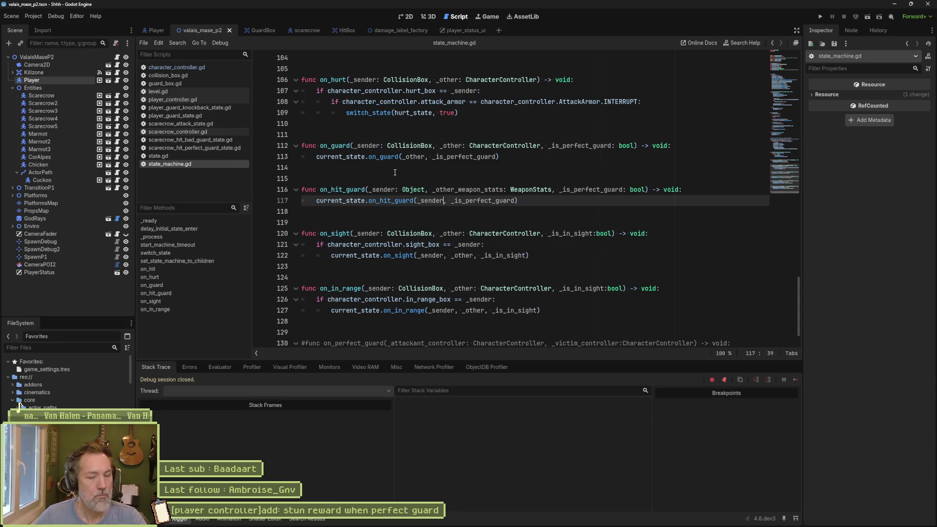
key("F5")
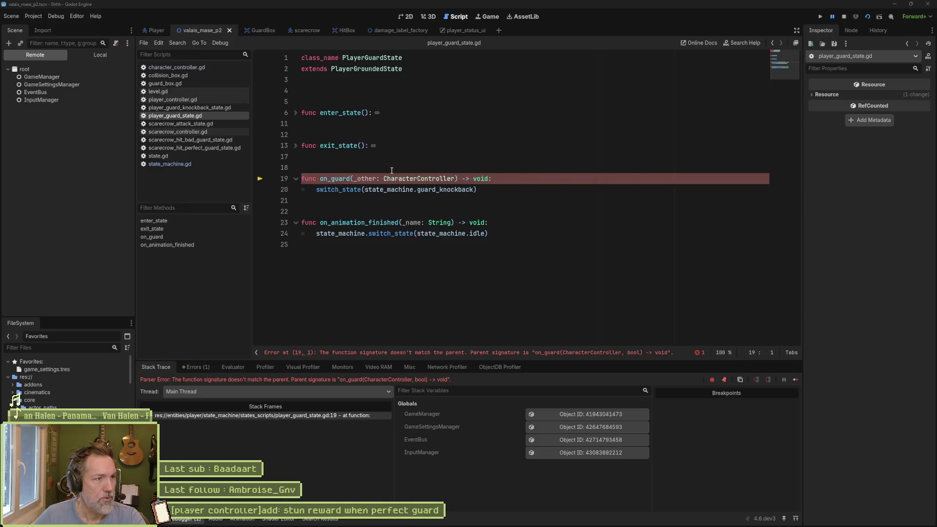
Stop the failed run, add _is_perfect_guard: bool to player_guard_state.gd's on_guard, and rerun.
left_click(393, 173)
key("F8")
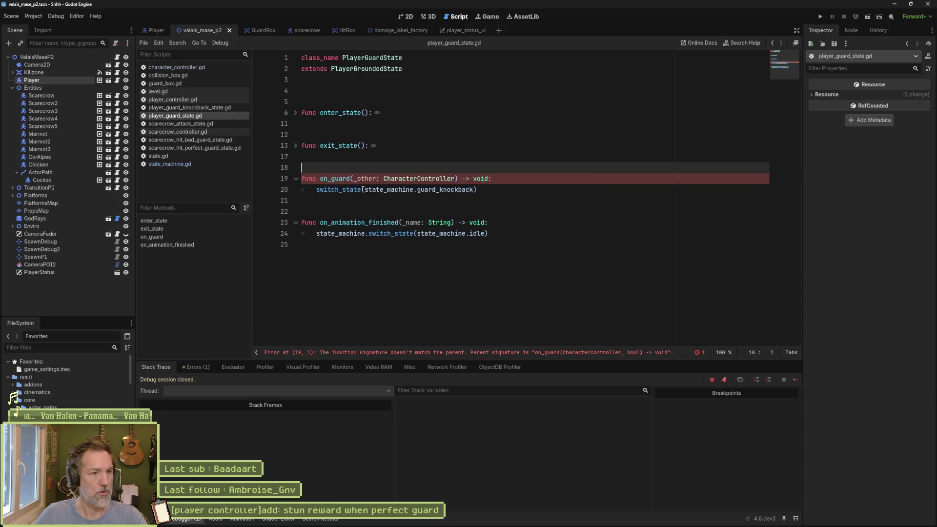
left_click(456, 179)
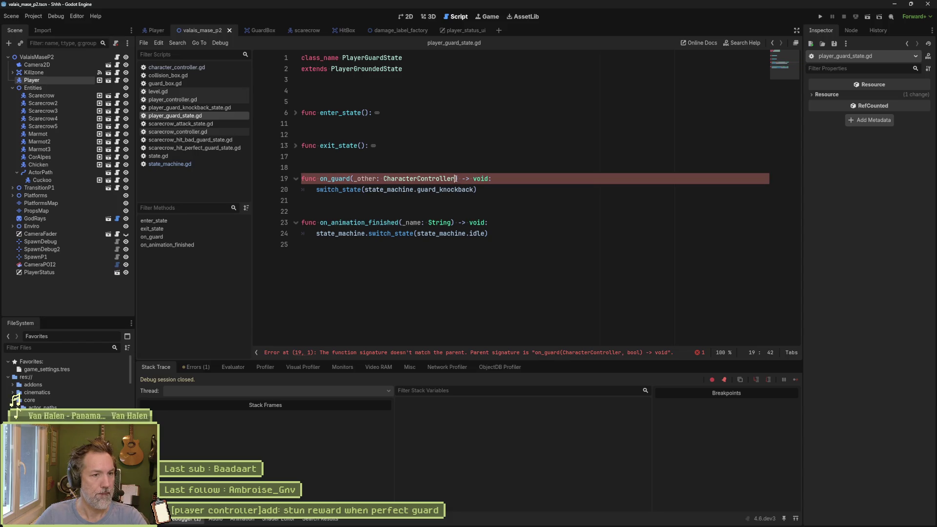
type(", _is_p")
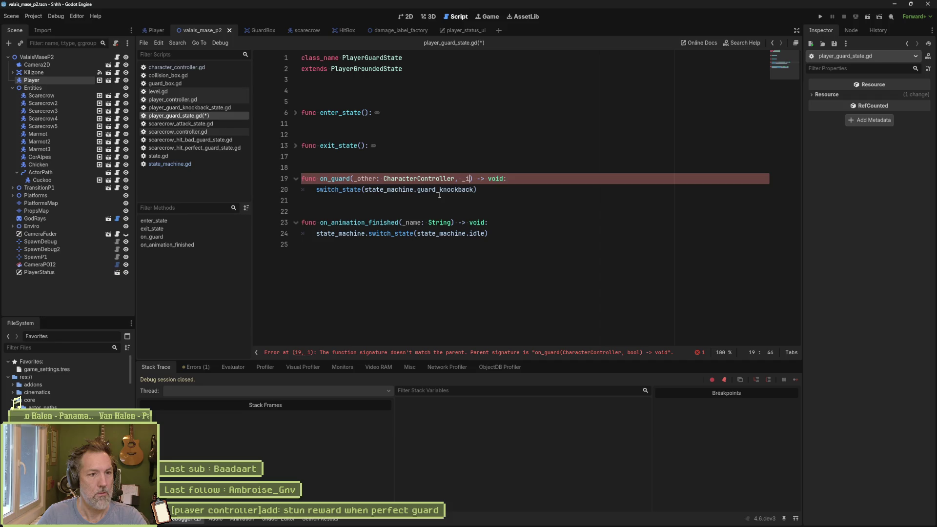
type("erfect_guard:")
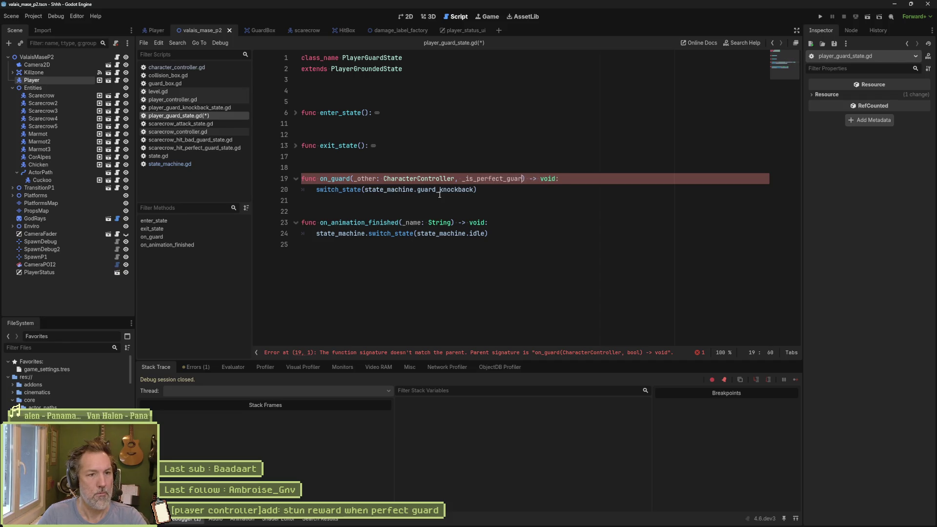
type(" bool")
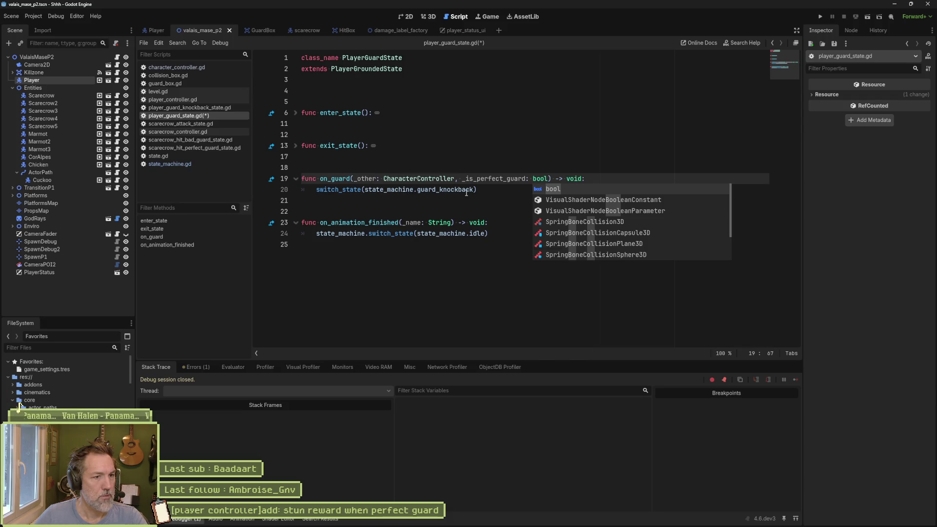
key("F5")
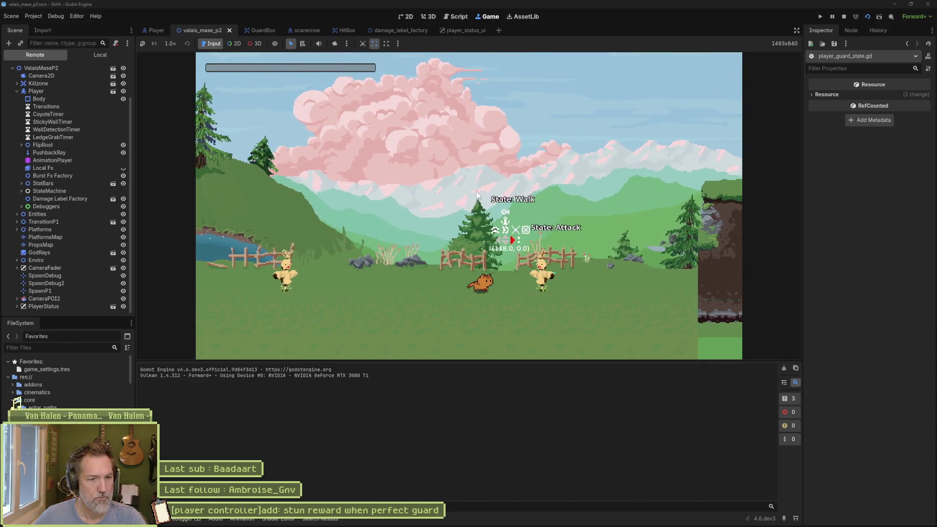
Walk left, attack, and guard twice against the scarecrow, then stop the game with F8.
key("Left")
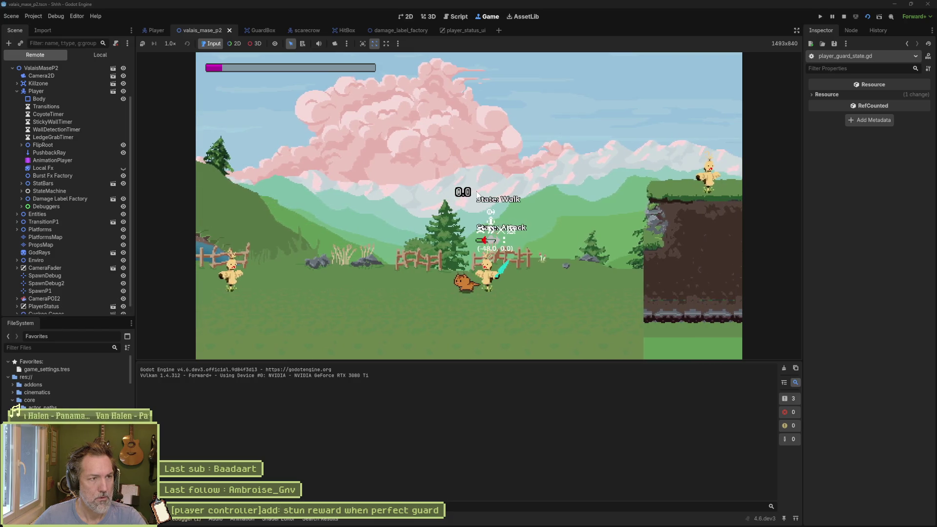
key("shift")
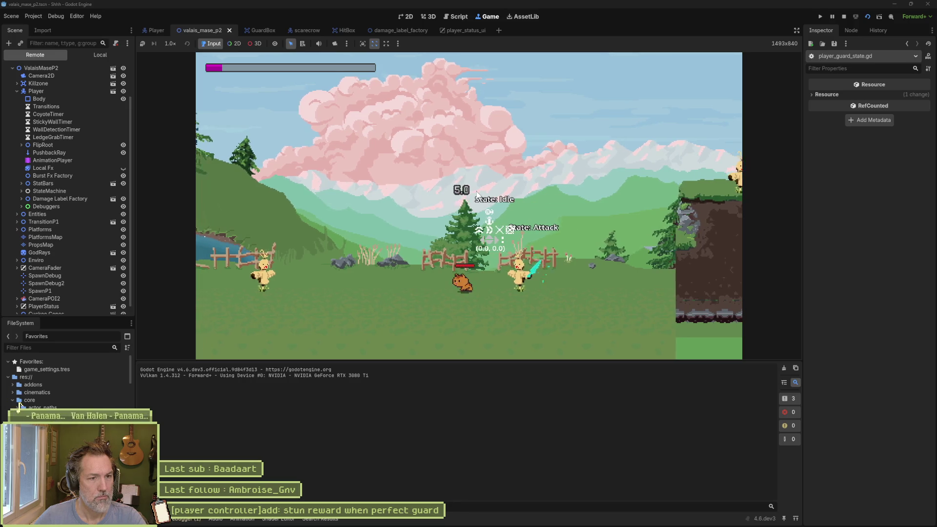
key("shift")
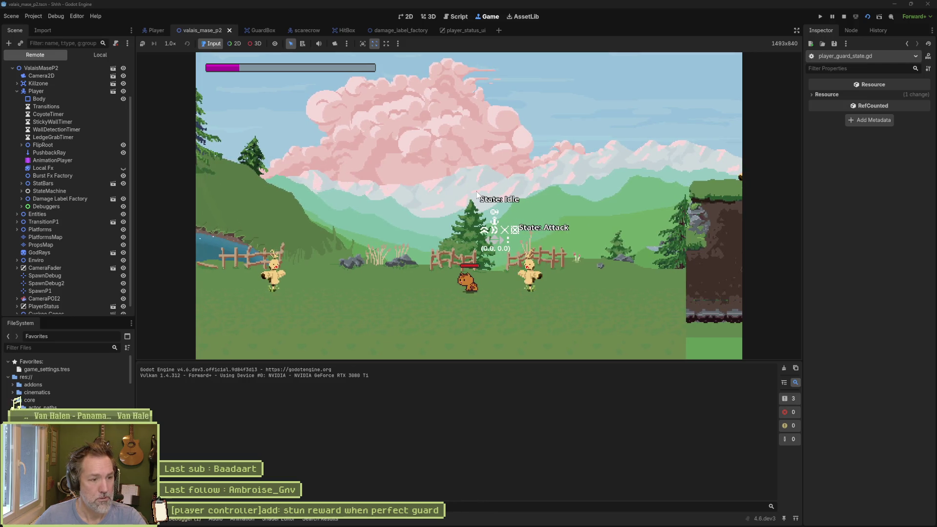
key("F8")
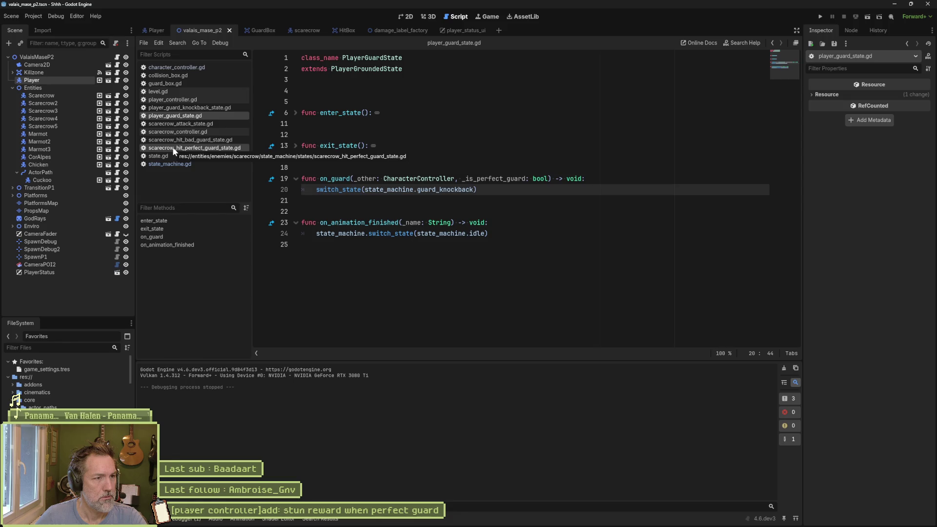
Review collision_box.gd's guard emission, then character_controller.gd's guard and hit_guard signal declarations.
left_click(187, 75)
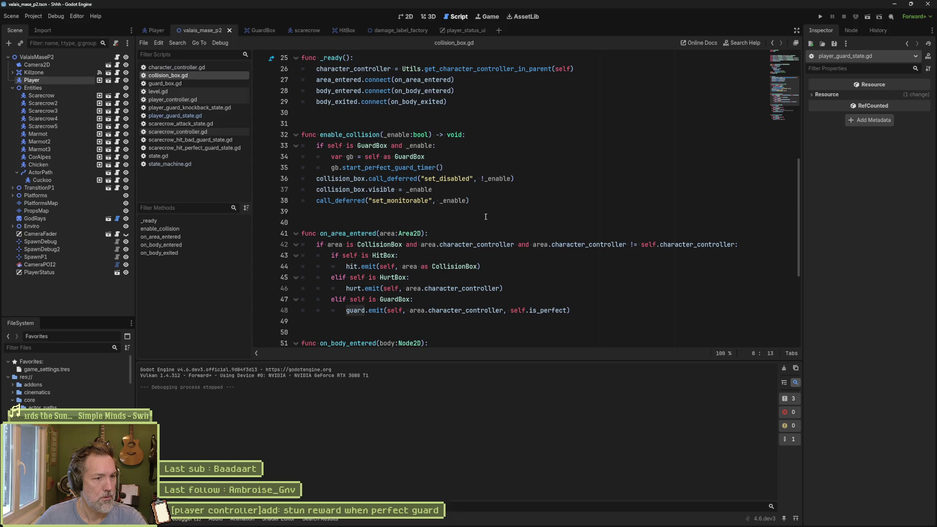
scroll(478, 216, "down", 3)
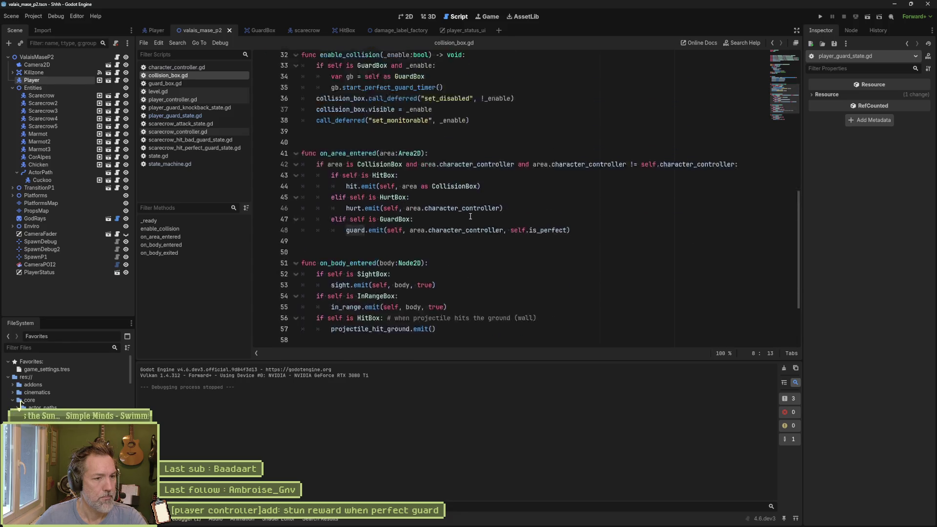
scroll(470, 216, "up", 10)
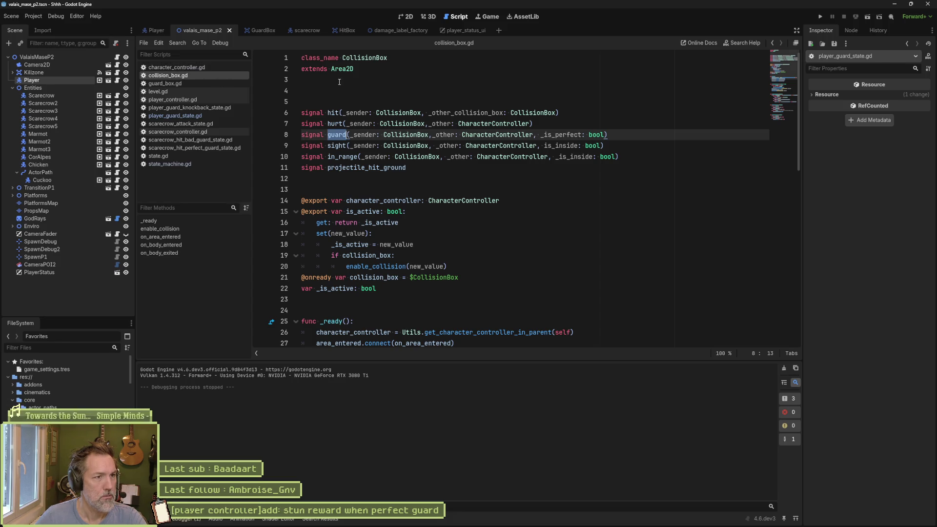
left_click(204, 68)
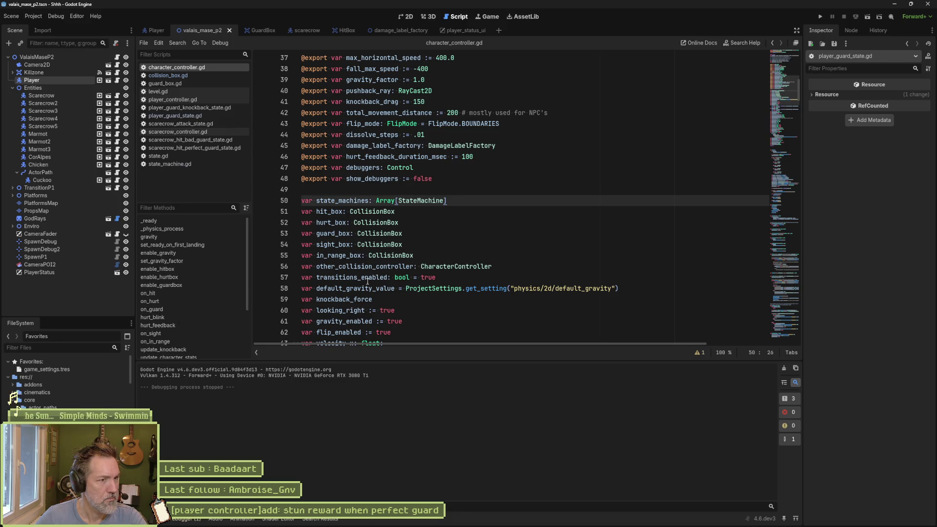
scroll(395, 281, "up", 10)
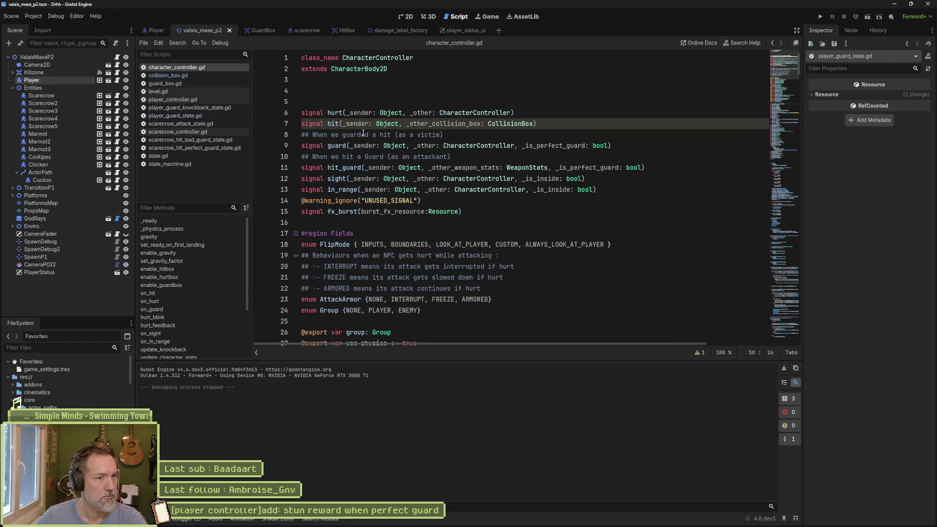
Search all project files for the hit signal name from line 7.
double_click(333, 124)
key("ctrl+shift+f")
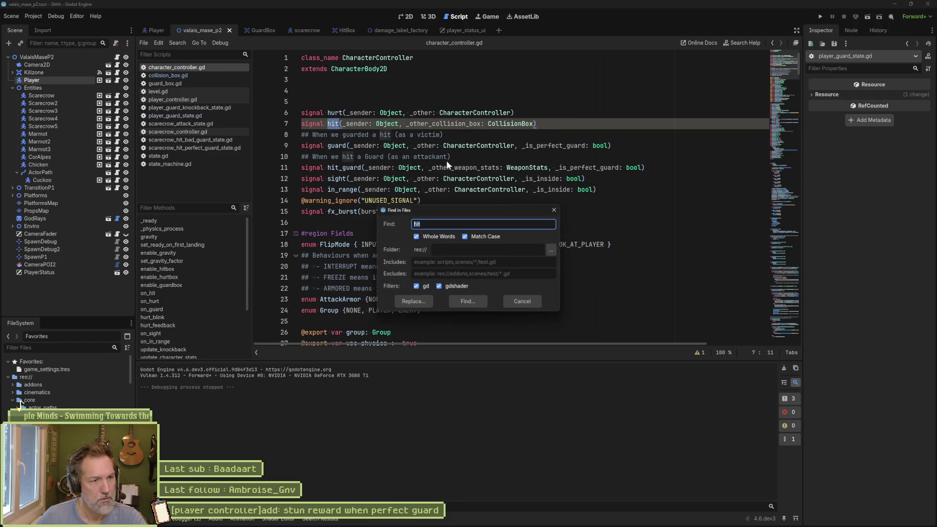
left_click(477, 300)
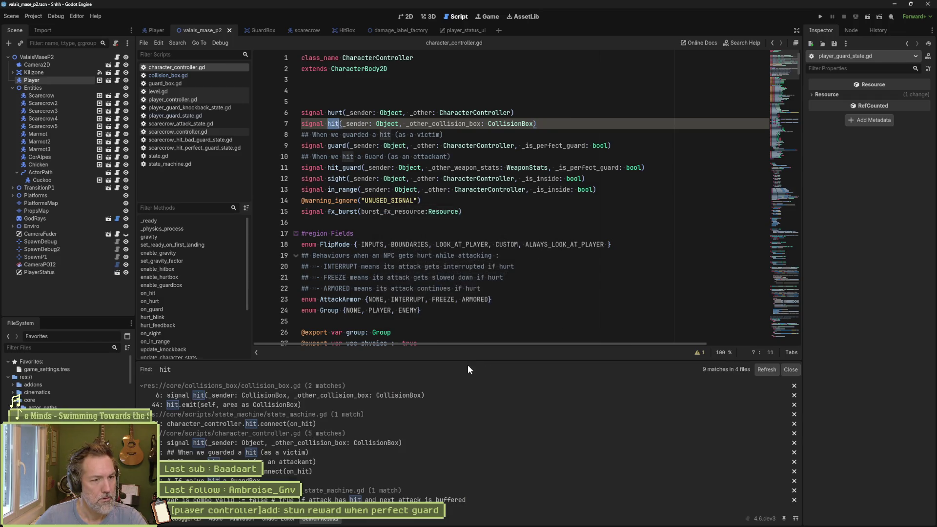
Collapse the collision_box.gd and state_machine.gd result groups and view the unused hit signal warning in Errors.
left_click(354, 386)
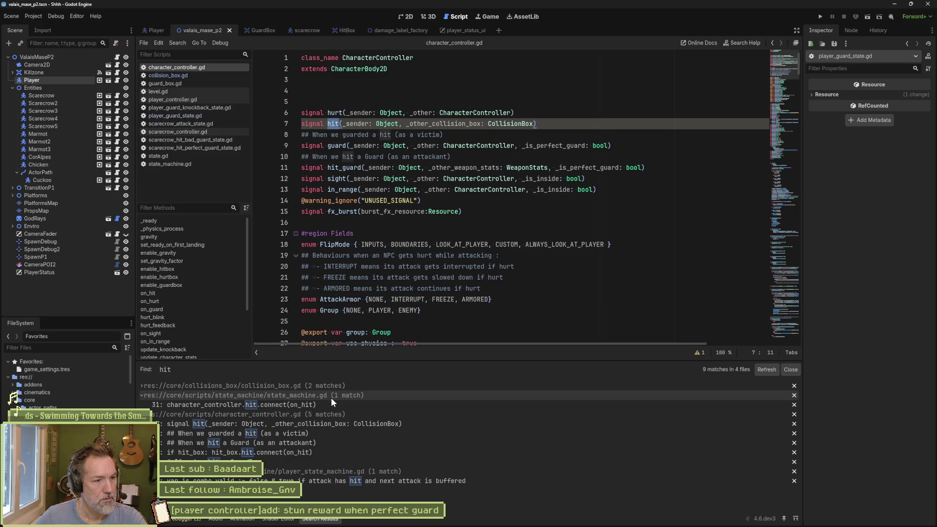
left_click(333, 395)
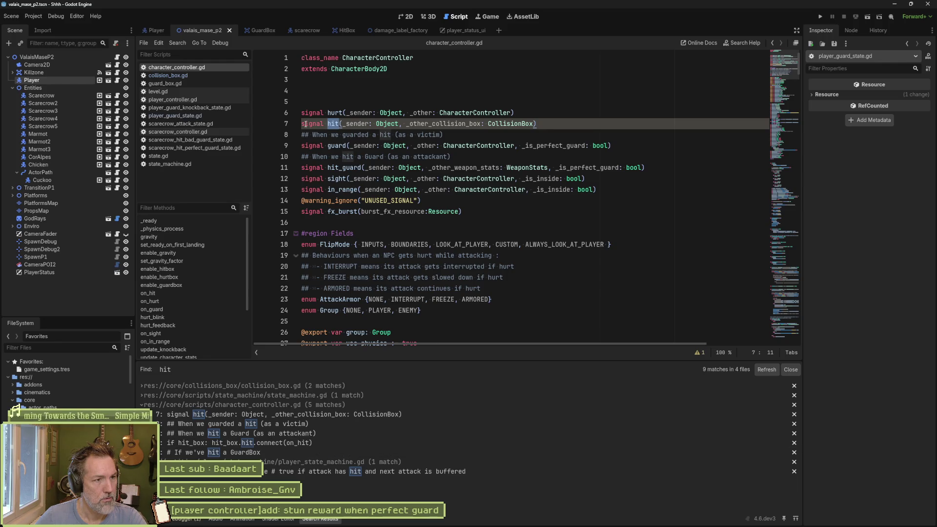
left_click(186, 519)
left_click(196, 367)
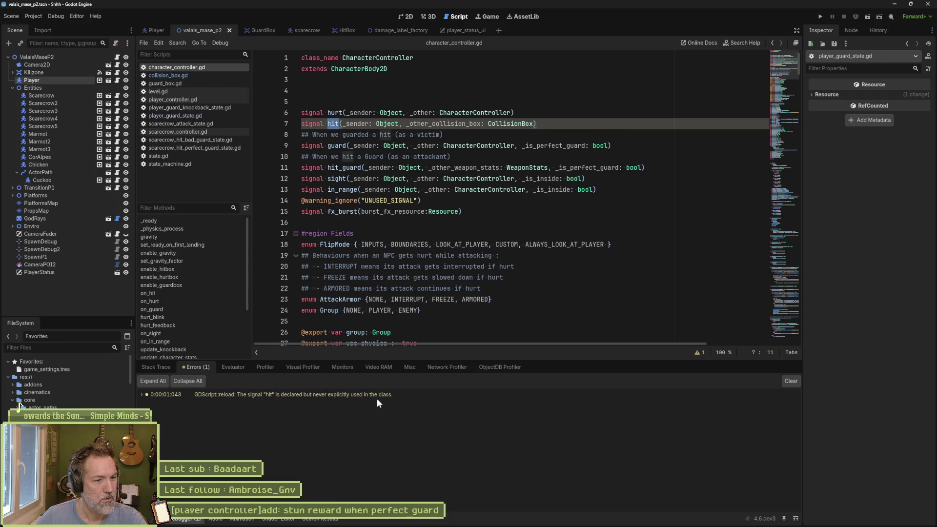
Comment out the hit signal line and run the game.
left_click(305, 123)
type("#")
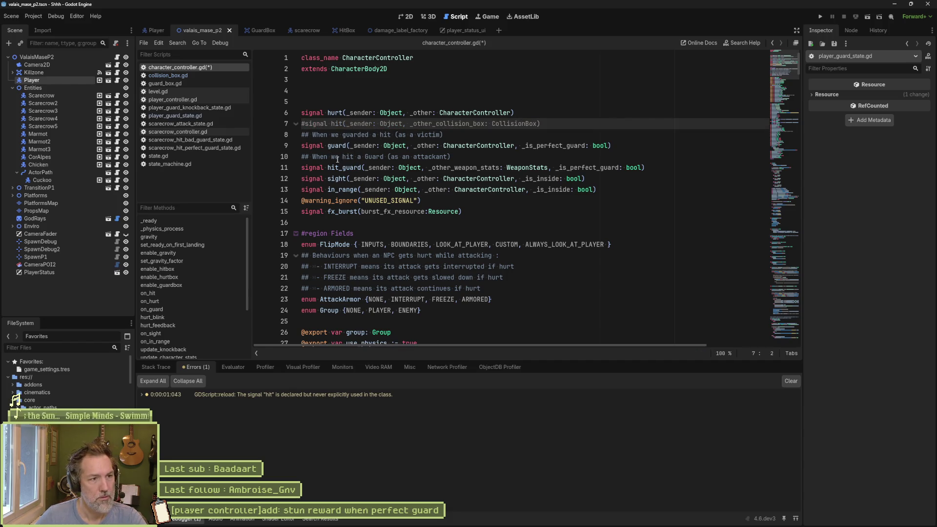
key("F5")
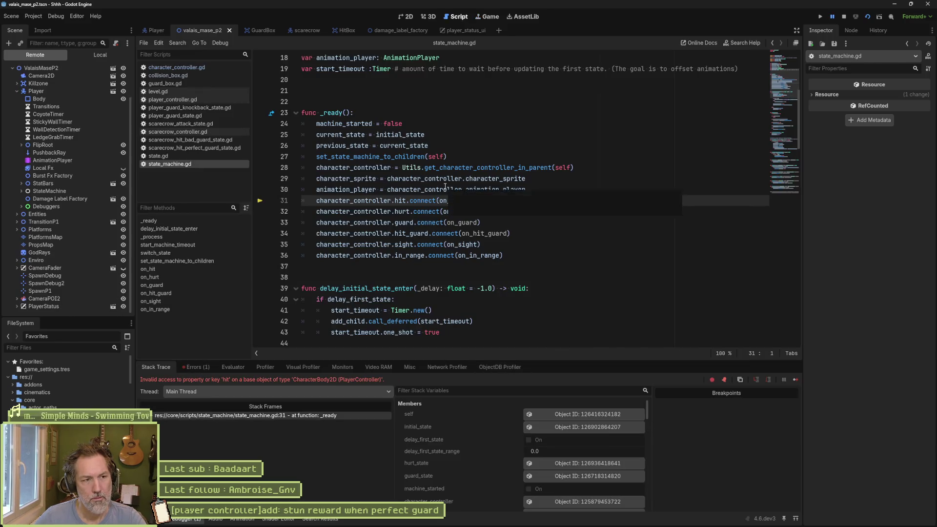
Comment out character_controller.hit.connect(on_hit) on line 31 and relaunch the current scene.
left_click(317, 200)
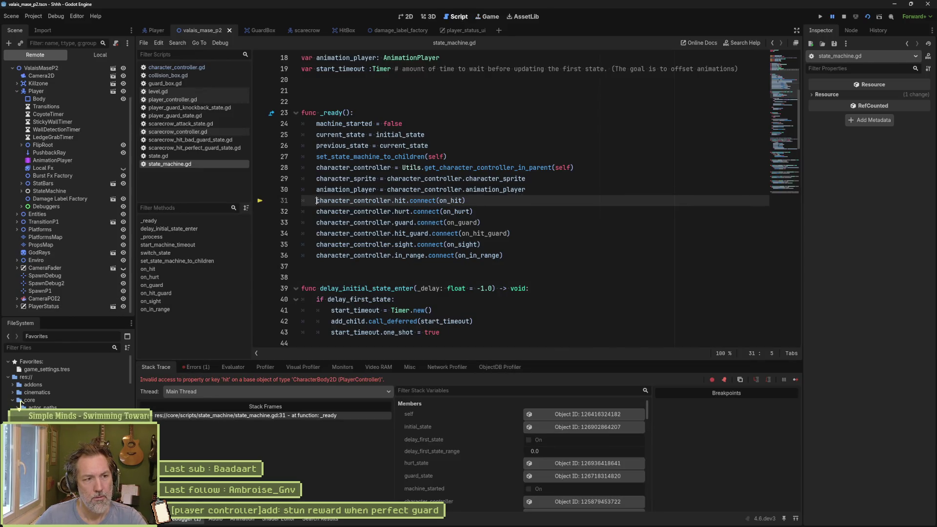
type("#")
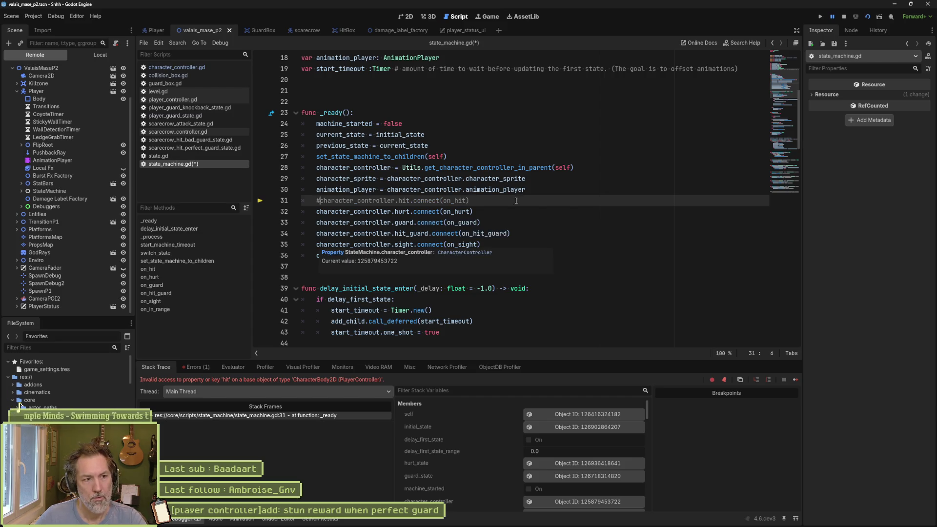
left_click(868, 16)
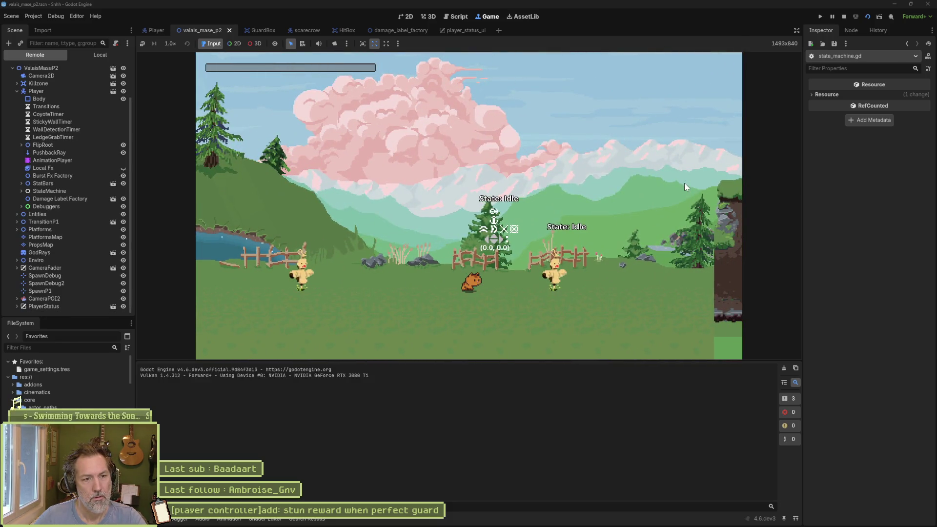
Walk the cat right and back left, guard against the scarecrow, then stop the game.
key("Right")
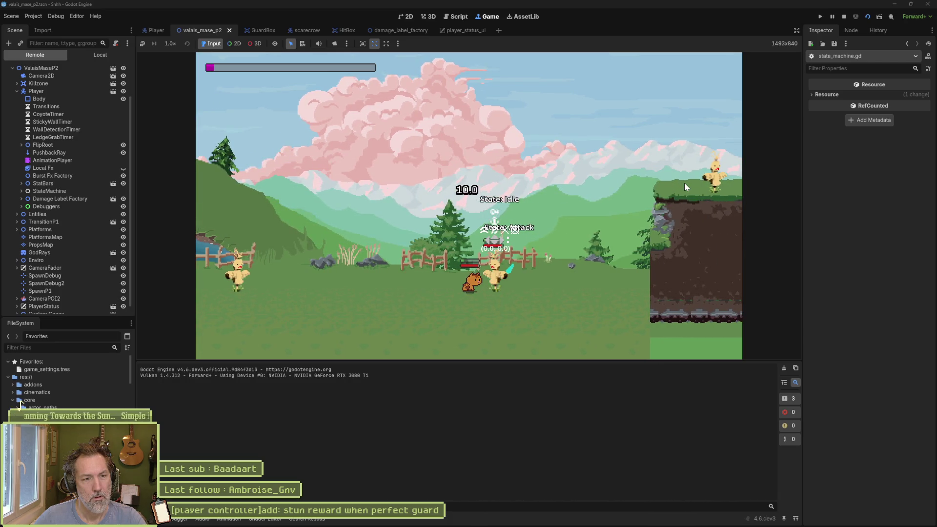
key("Left")
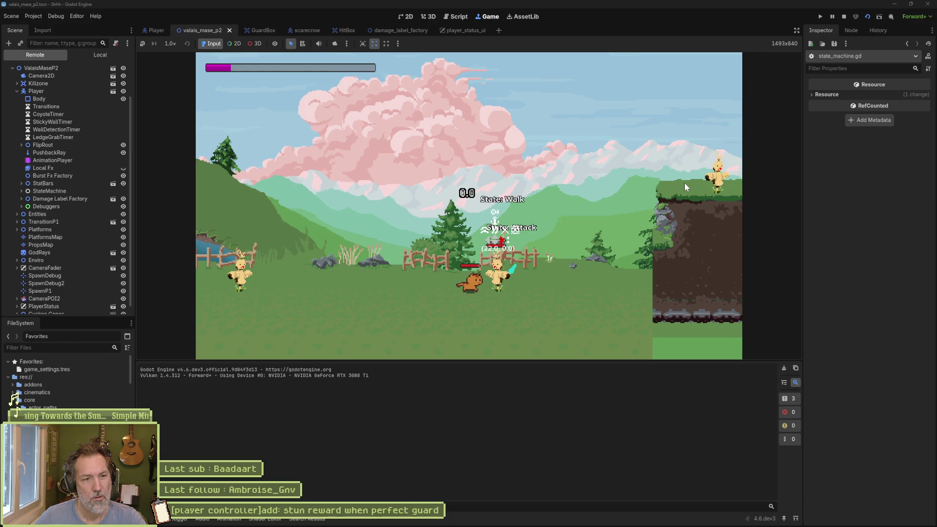
key("shift")
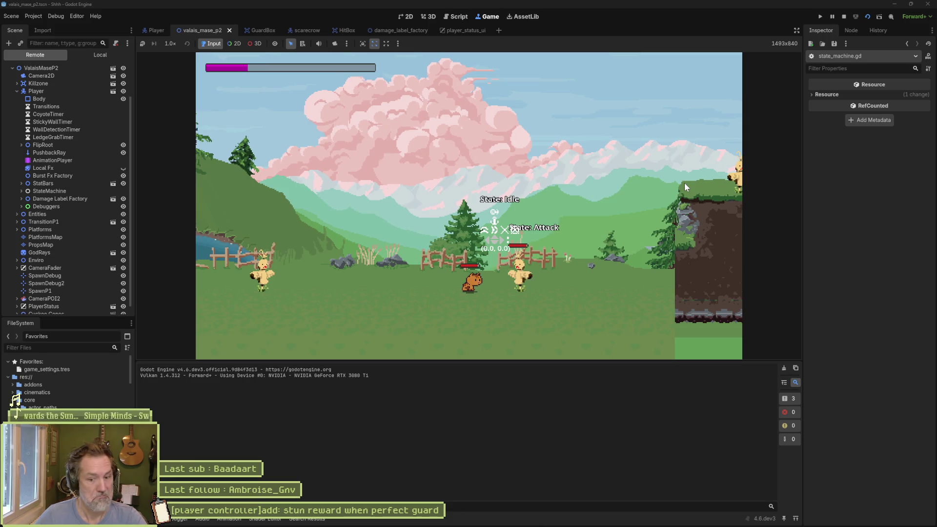
key("F8")
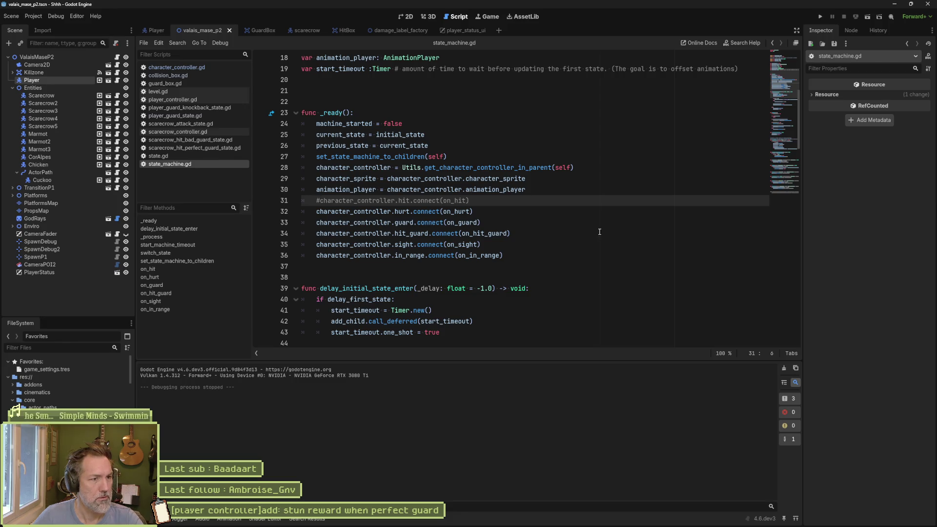
Check guard and the commented hit connection in state_machine.gd, then open character_controller.gd's hit_box.hit.connect match.
double_click(404, 222)
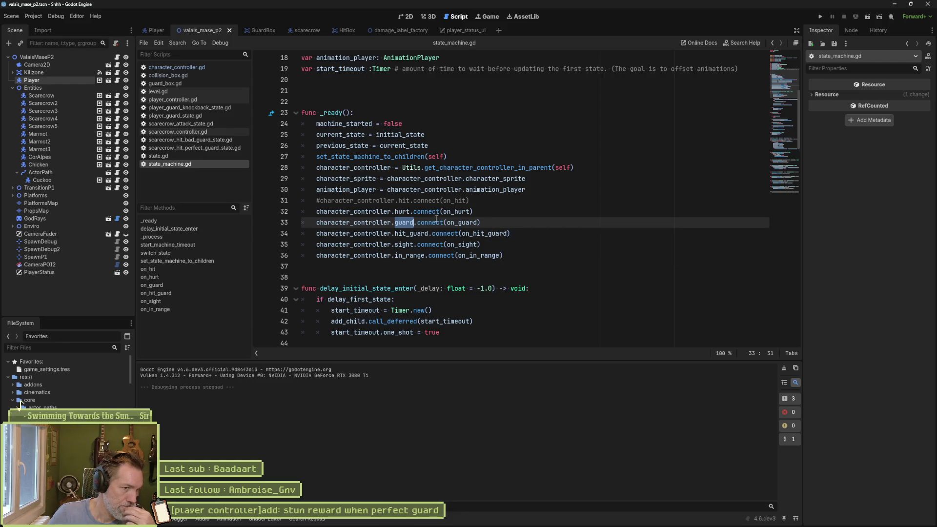
left_click(320, 201)
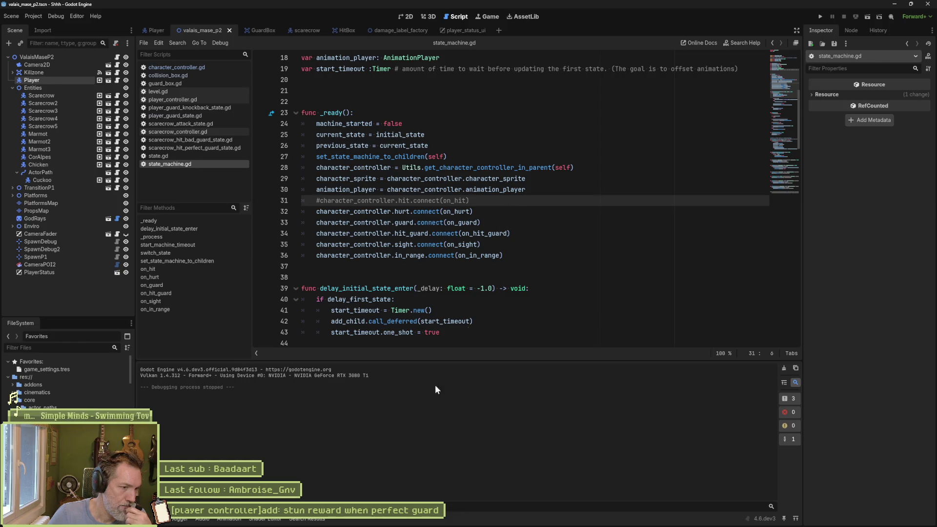
left_click(306, 518)
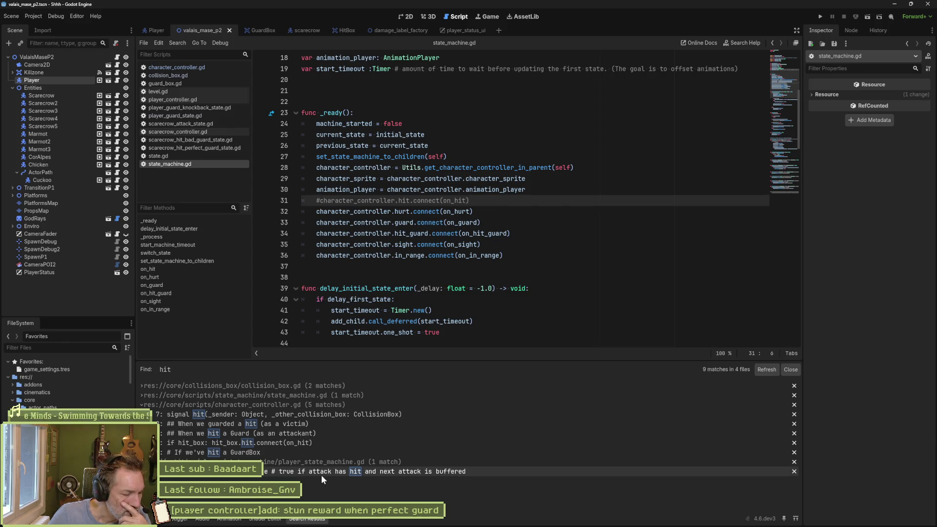
left_click(271, 444)
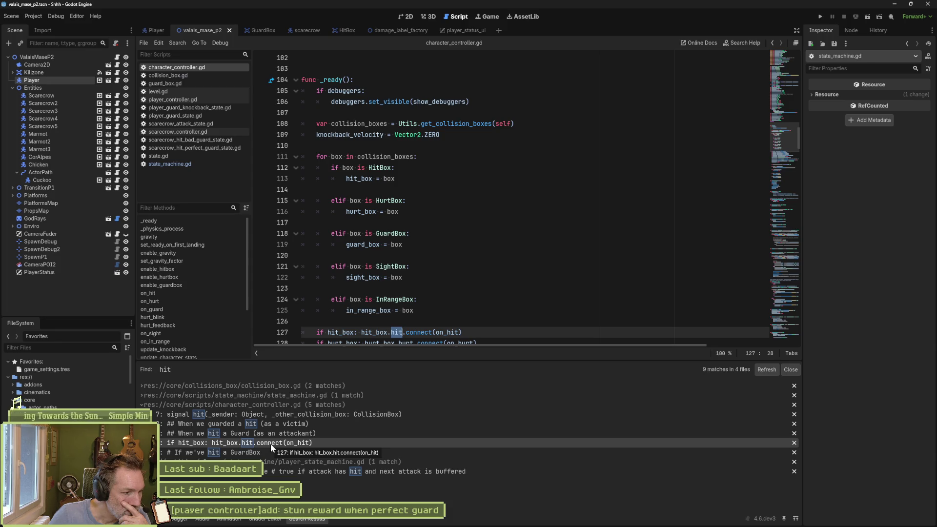
Inspect collision_box.gd's hit signal declaration and on_area_entered, then return to character_controller.gd.
left_click(209, 76)
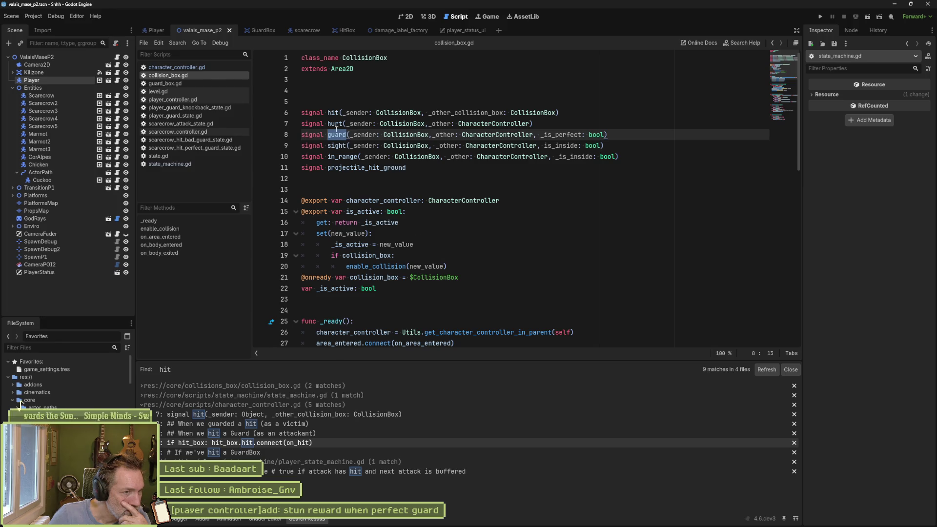
left_click(333, 113)
scroll(591, 249, "down", 10)
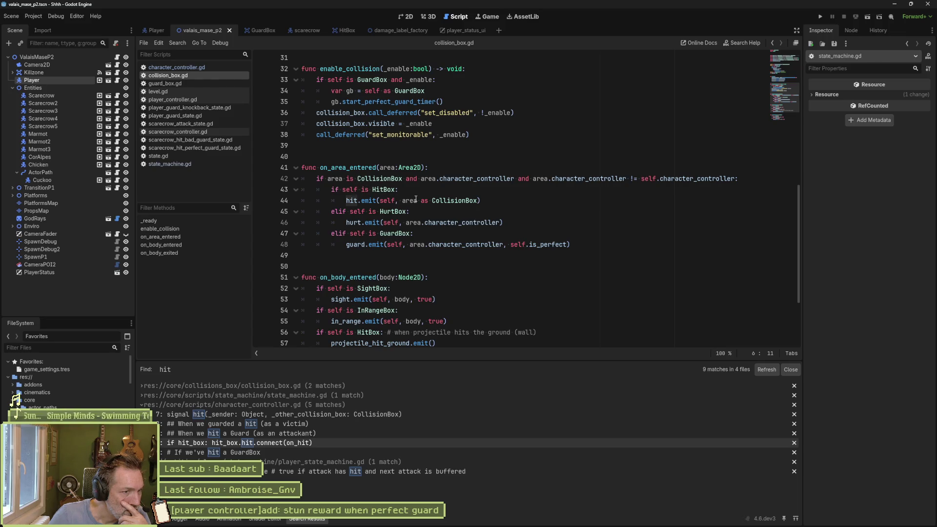
scroll(416, 201, "down", 2)
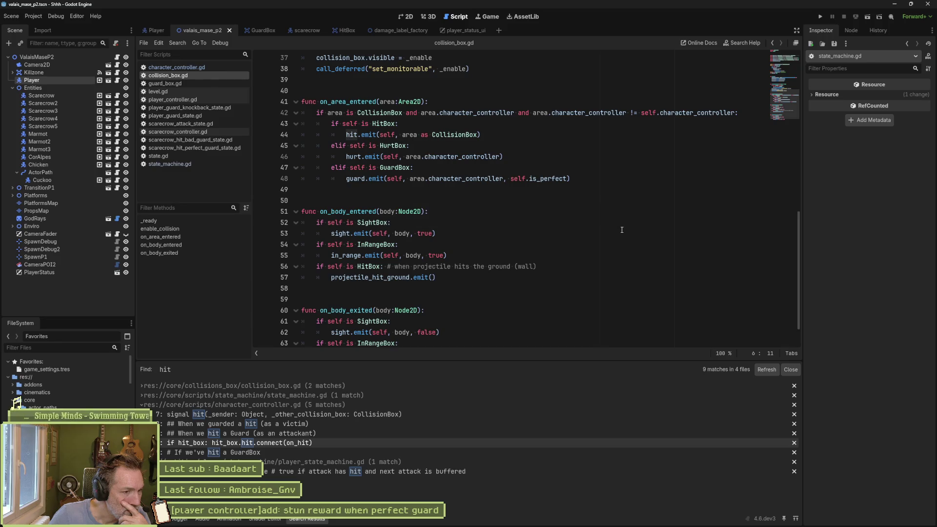
scroll(627, 233, "down", 1)
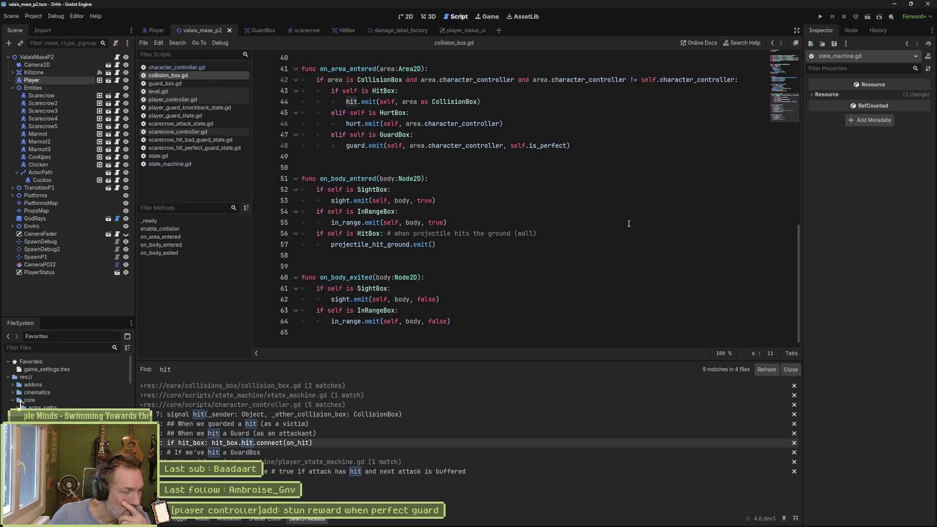
left_click(188, 67)
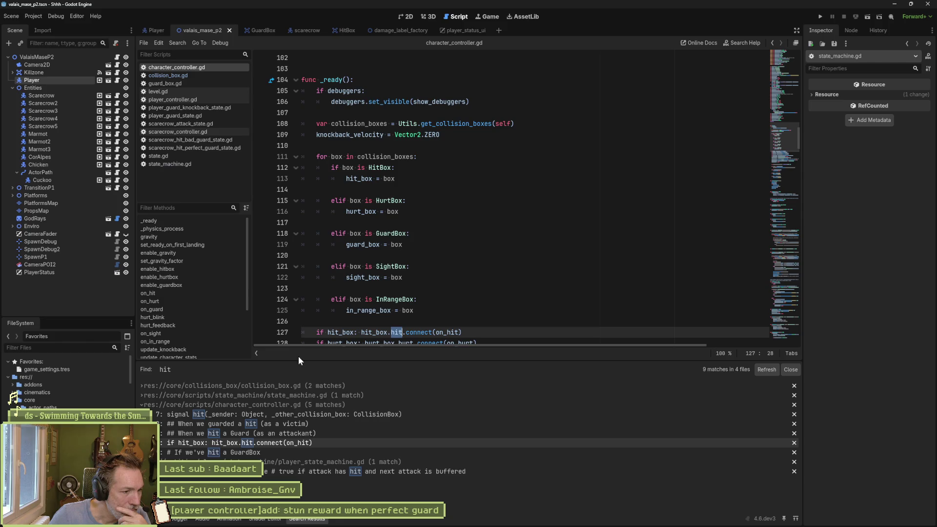
Review the hit matches: line 31 of state_machine.gd and the hit.emit line in collision_box.gd.
left_click(281, 395)
left_click(287, 404)
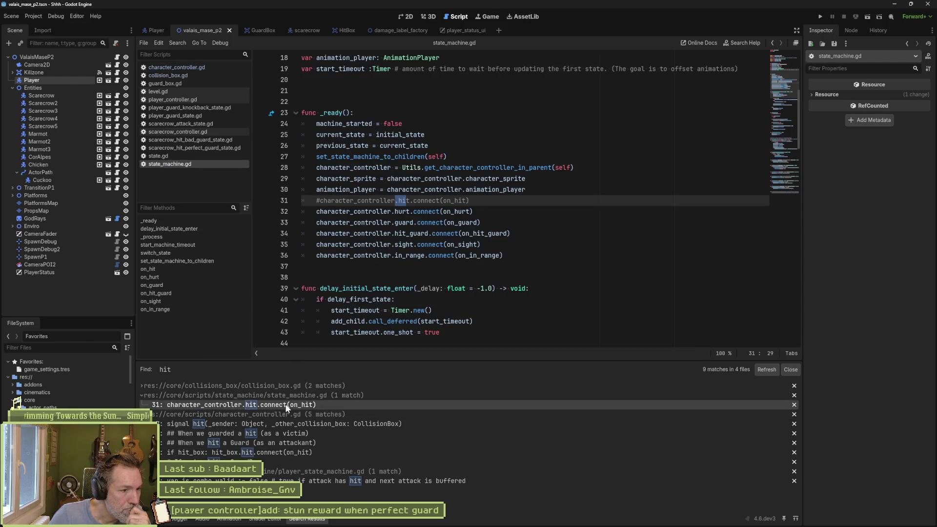
left_click(320, 386)
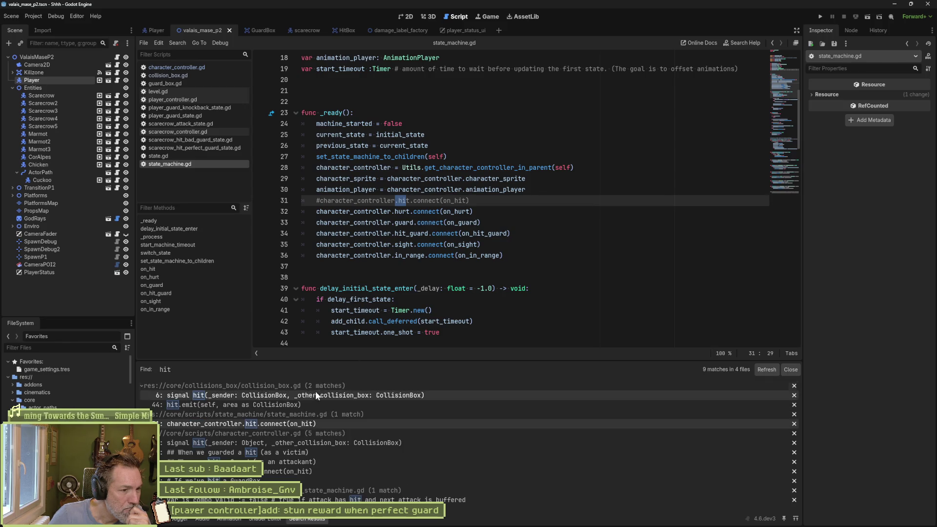
left_click(311, 405)
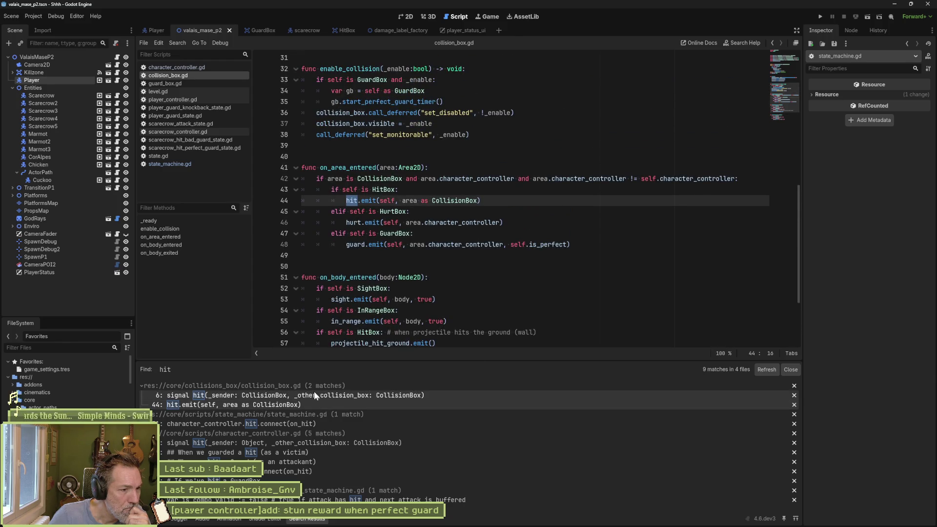
left_click(285, 424)
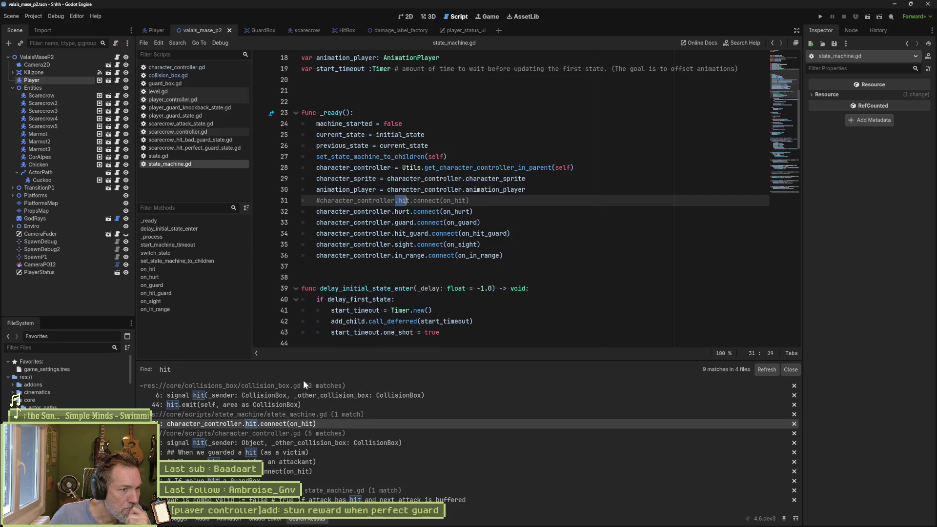
Uncomment the hit connection on line 31, save state_machine.gd, and run the game.
left_click(321, 201)
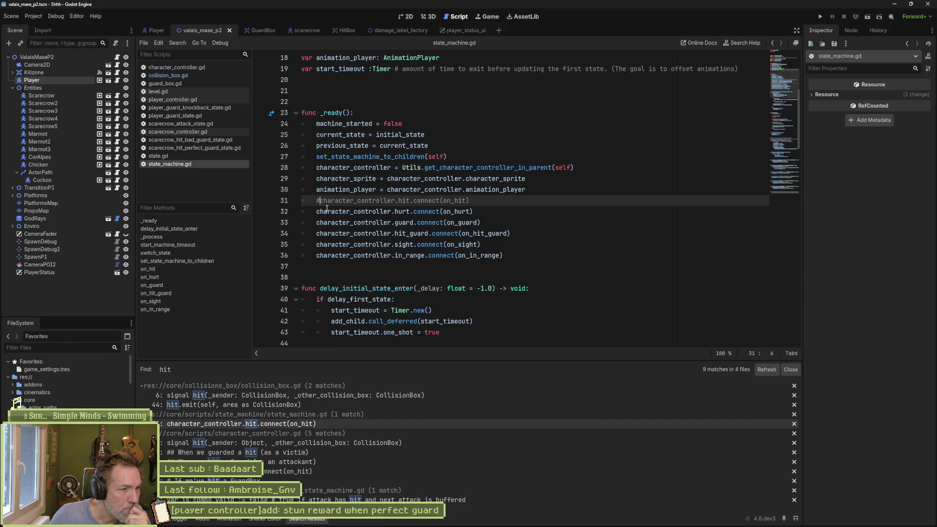
key("BackSpace")
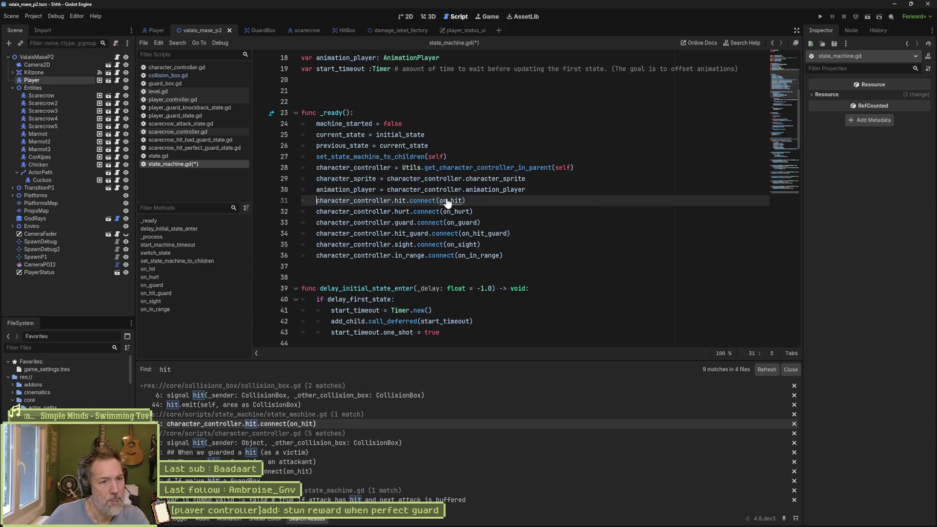
left_click(449, 201, "ctrl")
key("ctrl+s")
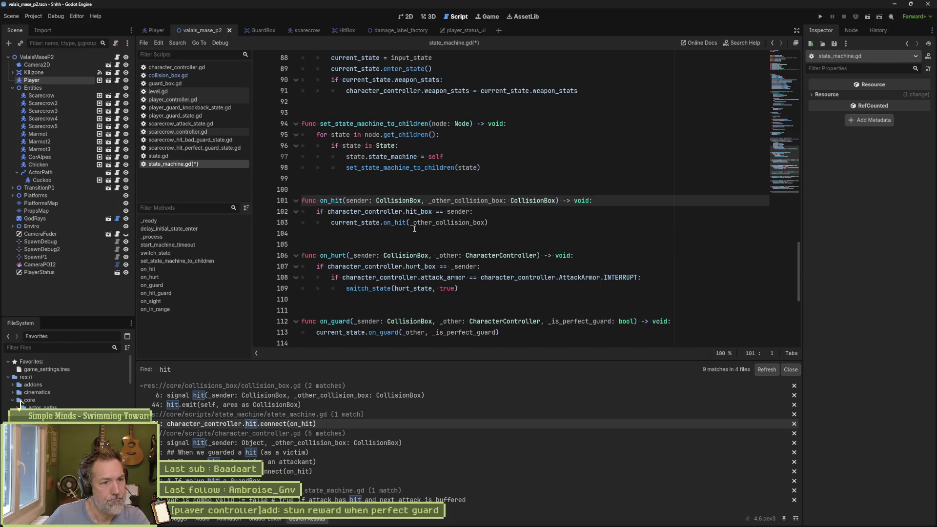
left_click(421, 231)
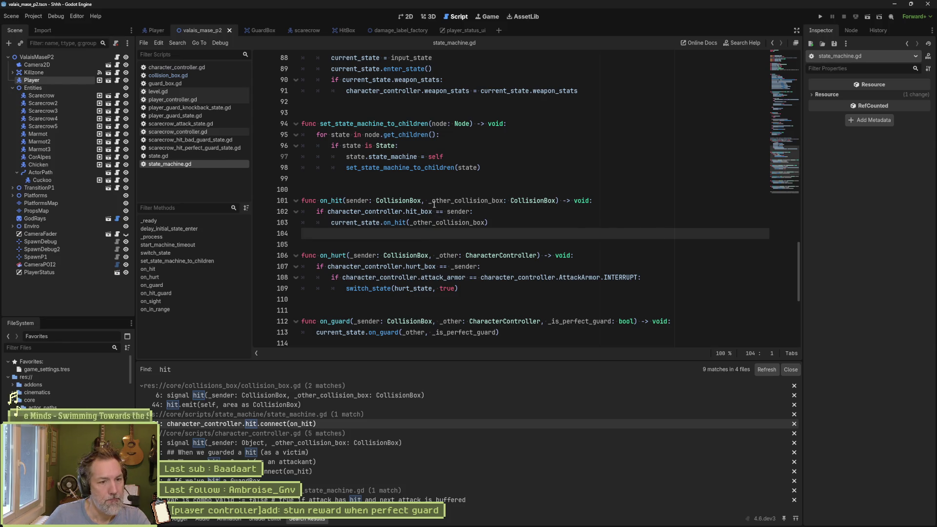
key("F5")
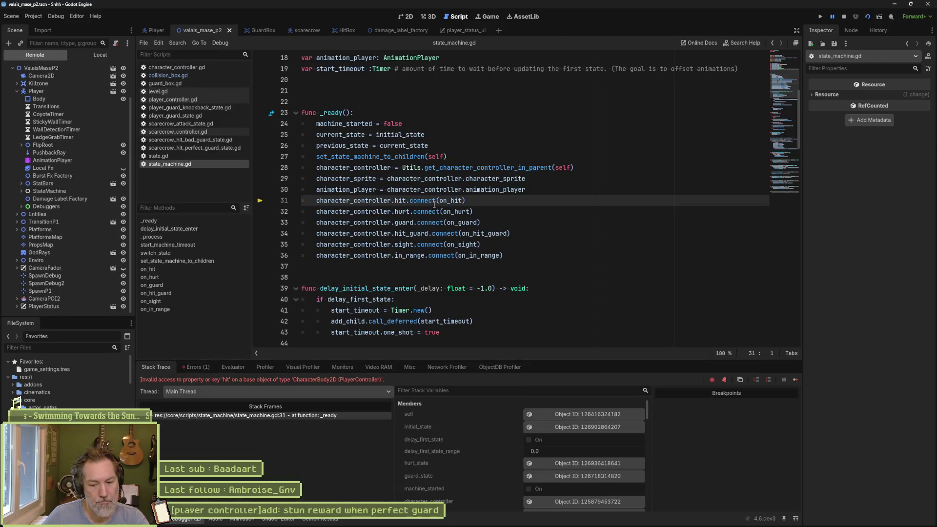
Stop the failed debug session and jump to where hit is defined in character_controller.gd.
mouse_move(423, 217)
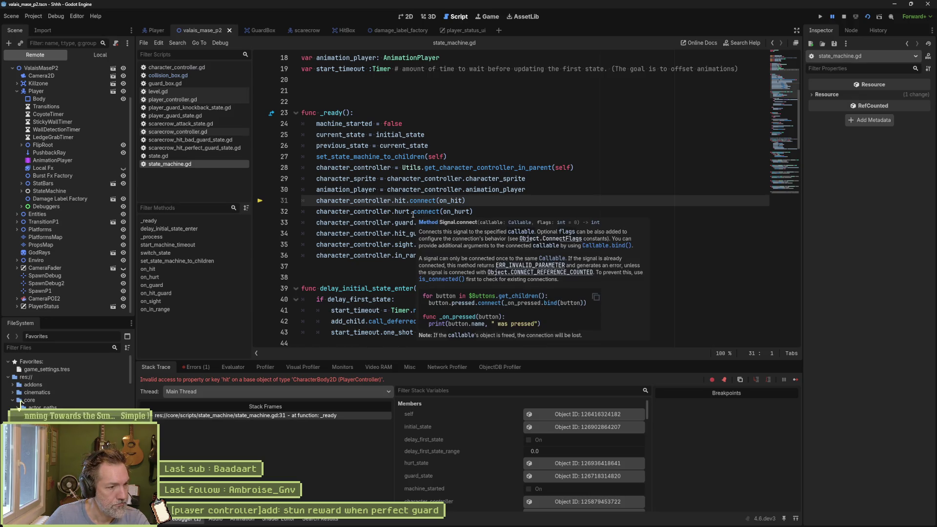
key("F8")
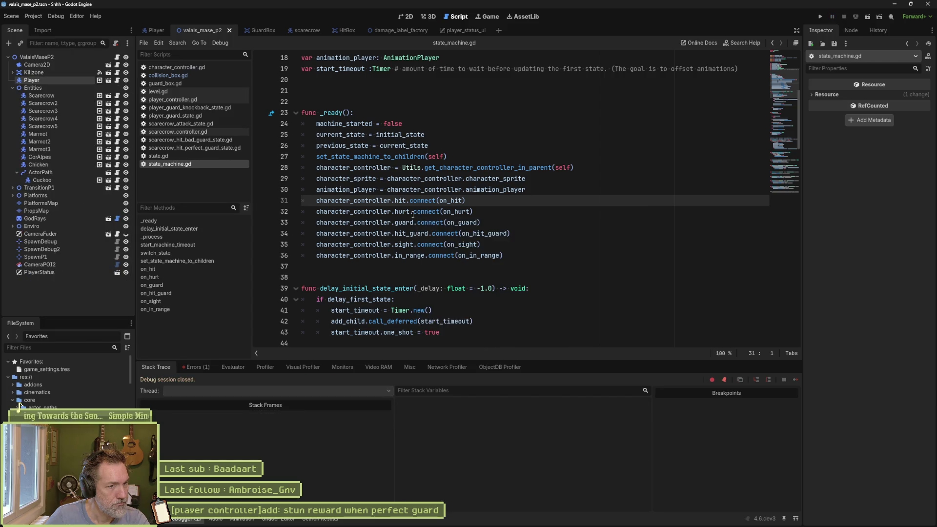
left_click(413, 211)
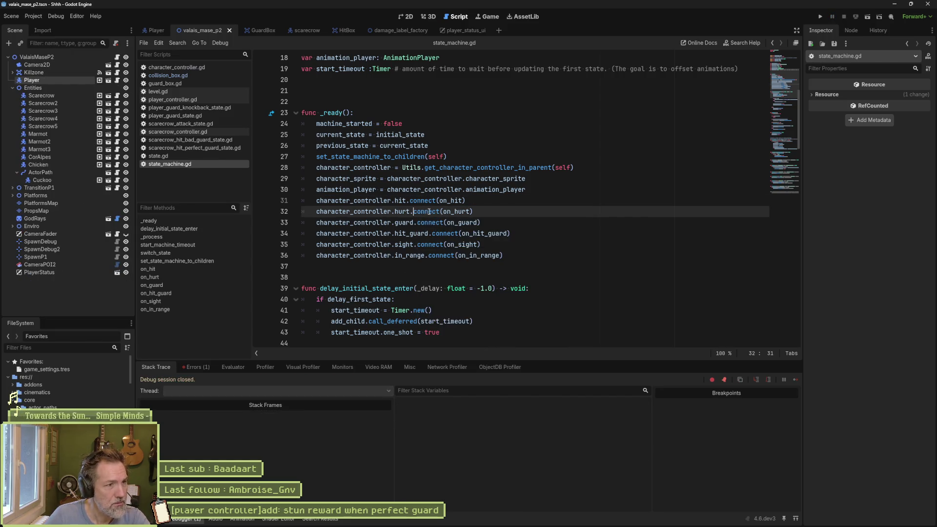
left_click(400, 201, "ctrl")
Uncomment the hit signal declaration on line 7 of character_controller.gd.
left_click(783, 77)
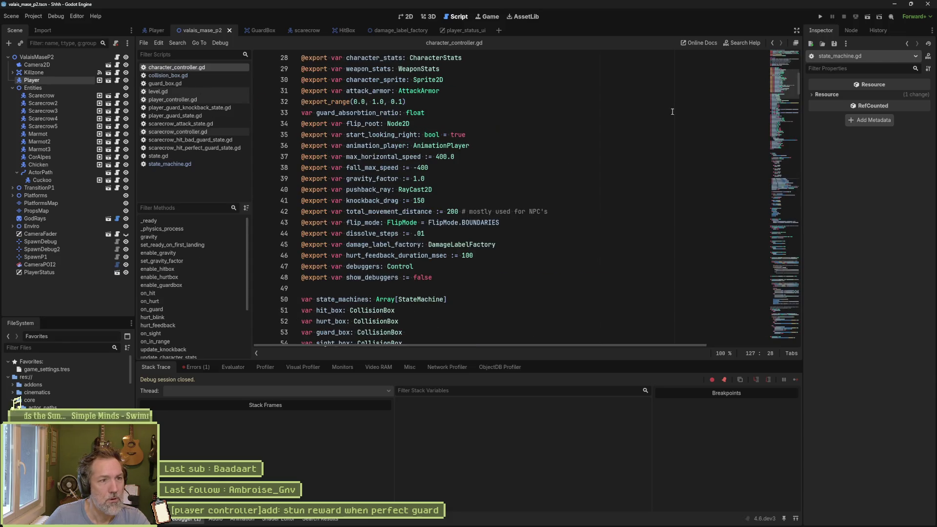
scroll(362, 181, "up", 3)
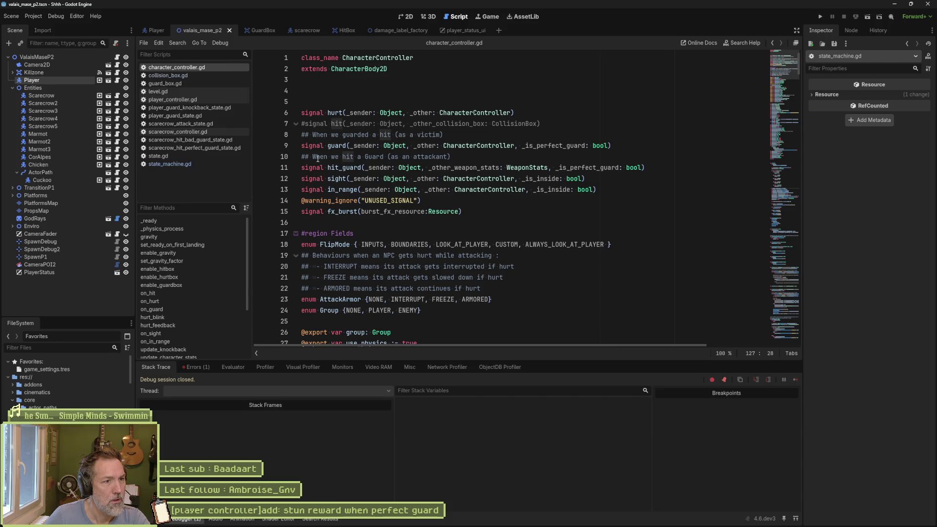
left_click(303, 125)
key("BackSpace")
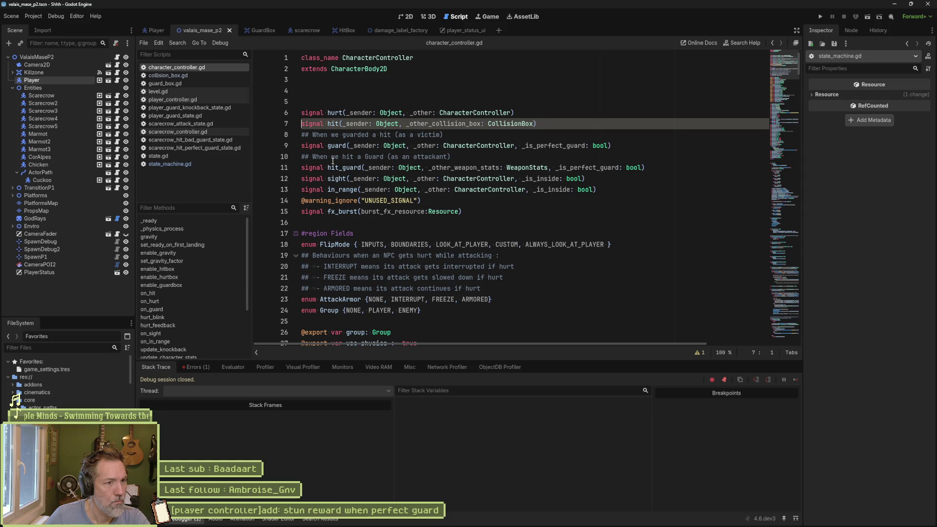
Add blank lines before the guard and hit_guard comments, save, and run the game with F6.
key("Down")
key("Return")
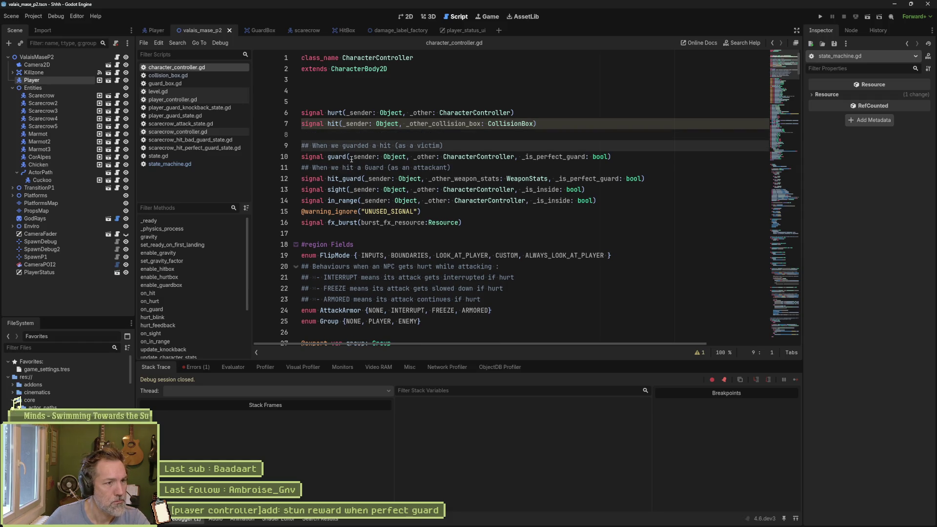
key("Down")
key("Down")
key("Return")
key("ctrl+s")
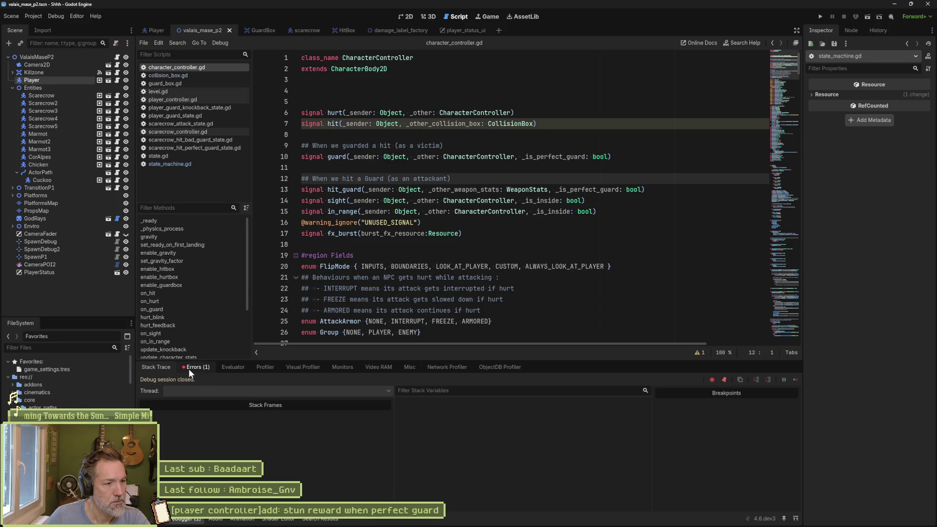
left_click(485, 299)
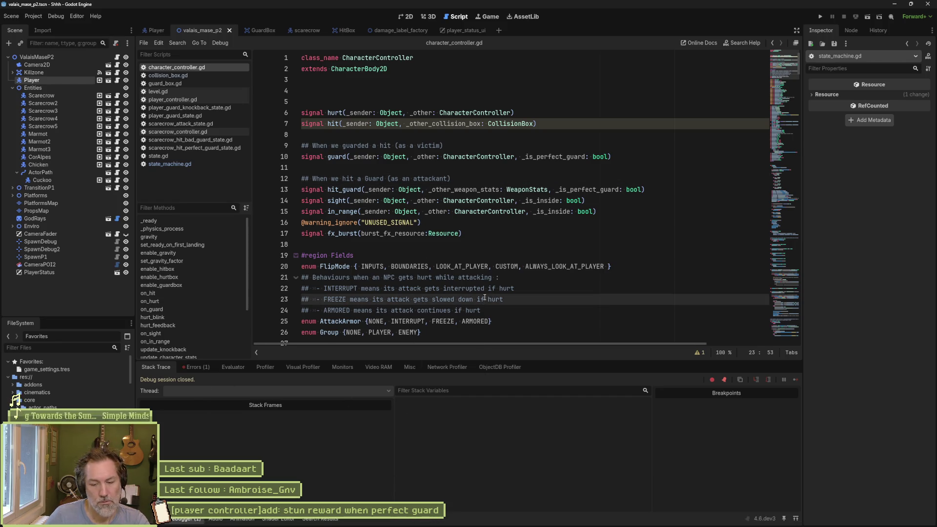
key("F6")
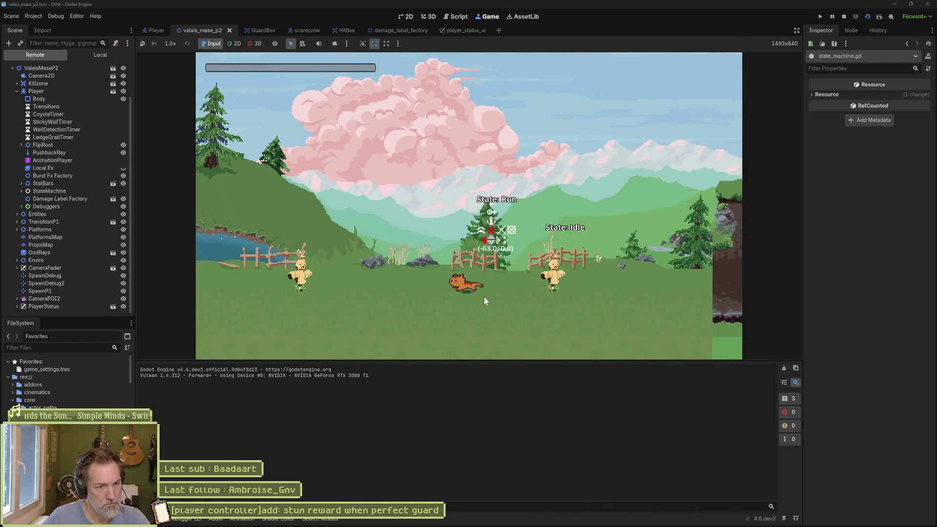
Attack the scarecrow four times with x, then stop the game with F8.
key("x")
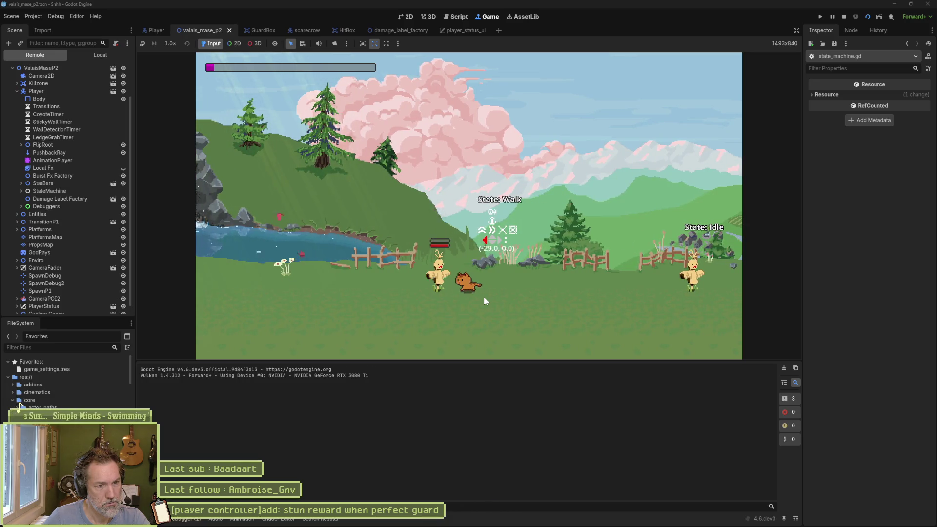
key("x")
key("x")
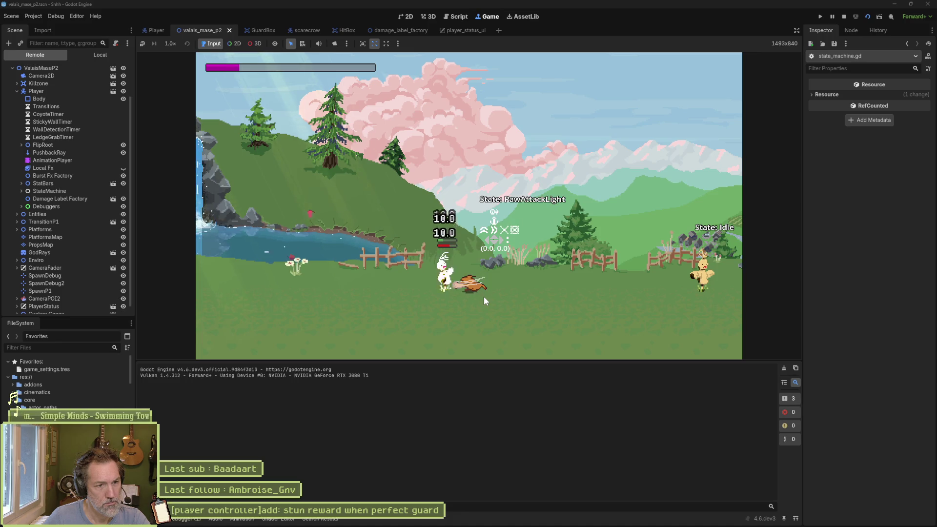
key("x")
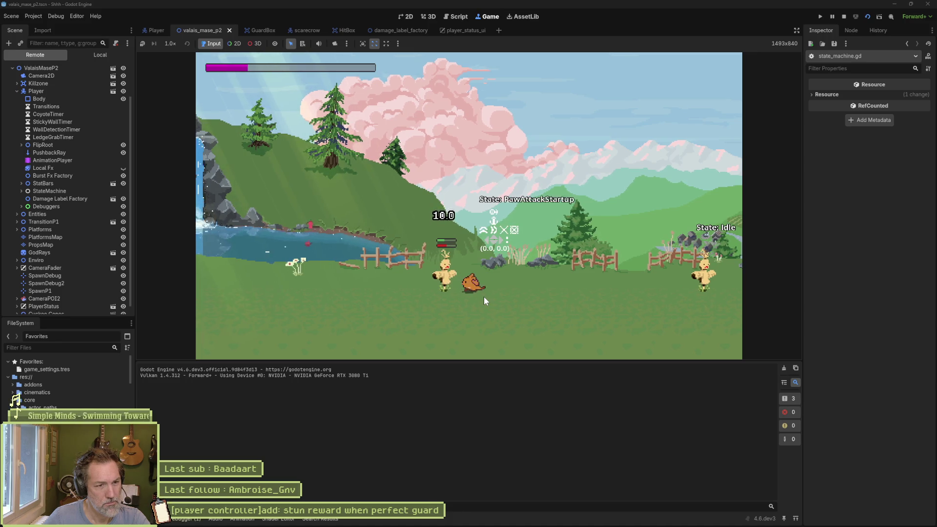
key("x")
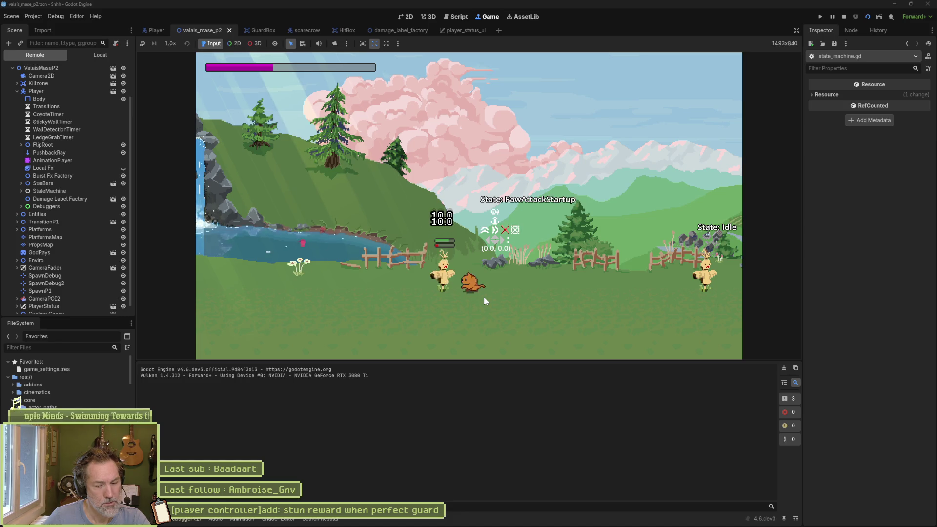
key("F8")
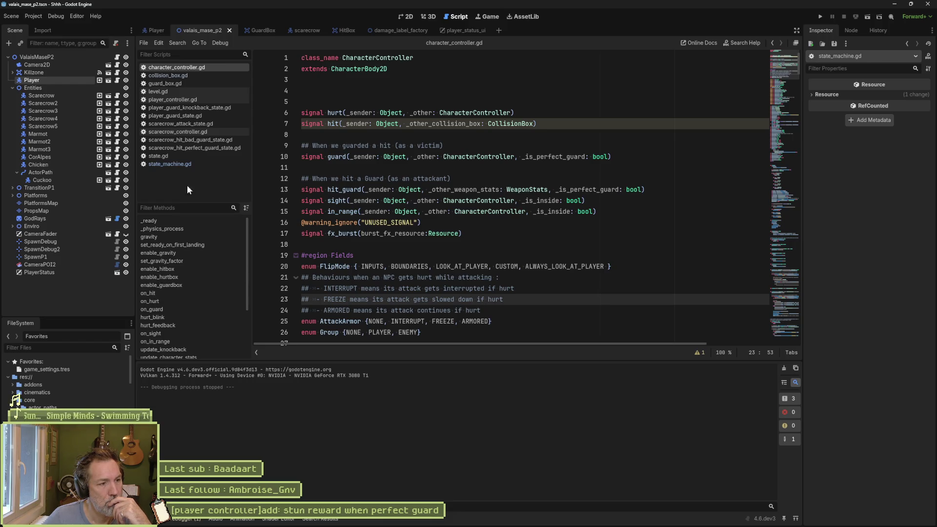
Follow on_hit through state_machine.gd and state.gd, then return to character_controller.gd's on_hit at empty line 207.
left_click(166, 294)
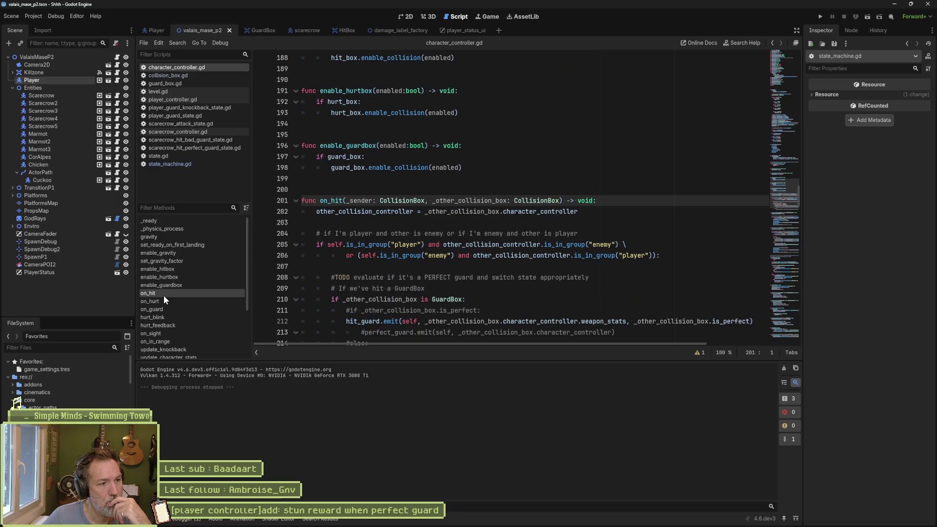
scroll(366, 219, "down", 2)
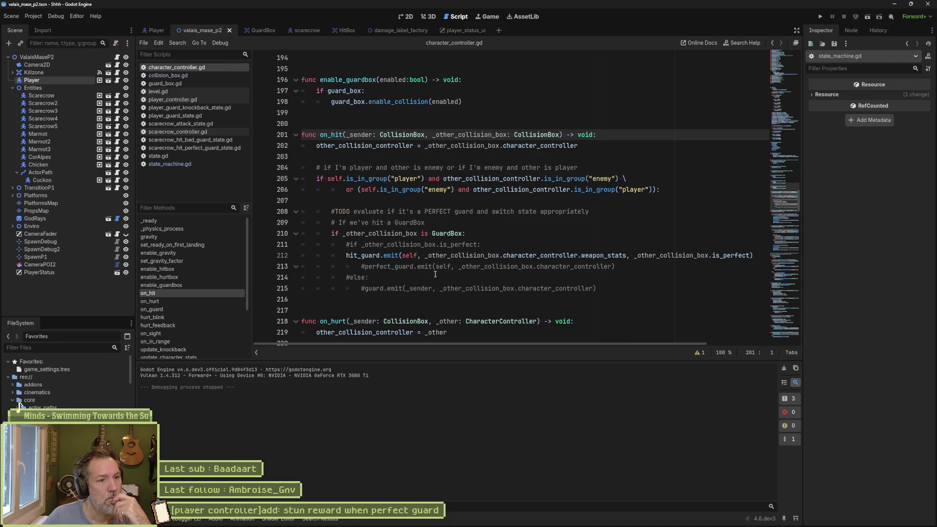
double_click(336, 135)
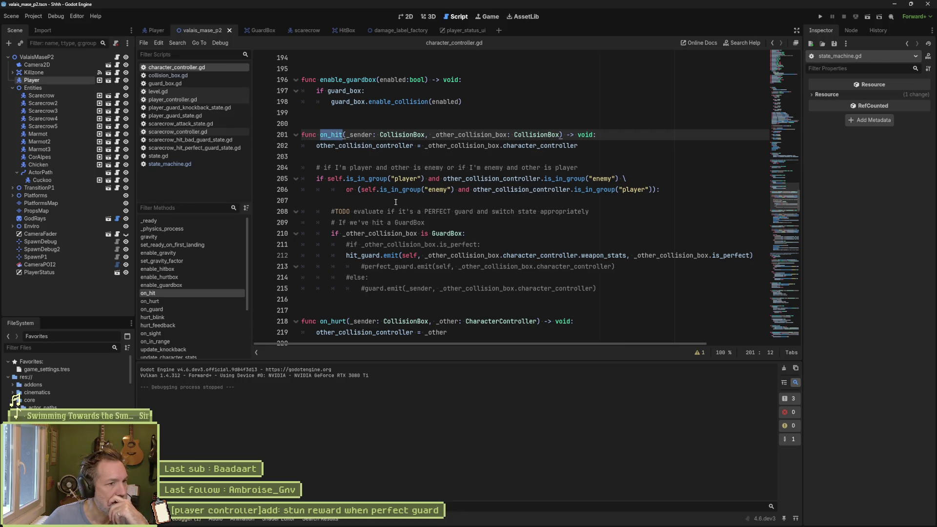
left_click(173, 165)
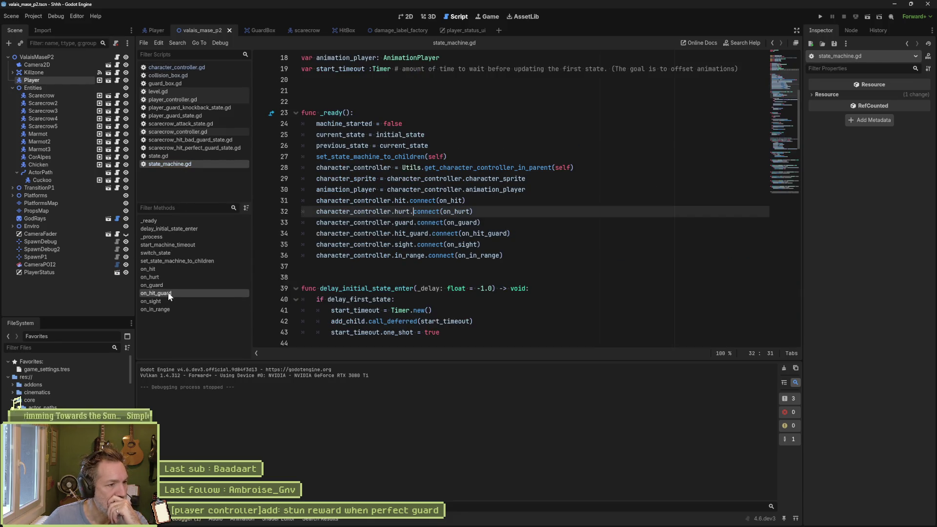
left_click(163, 272)
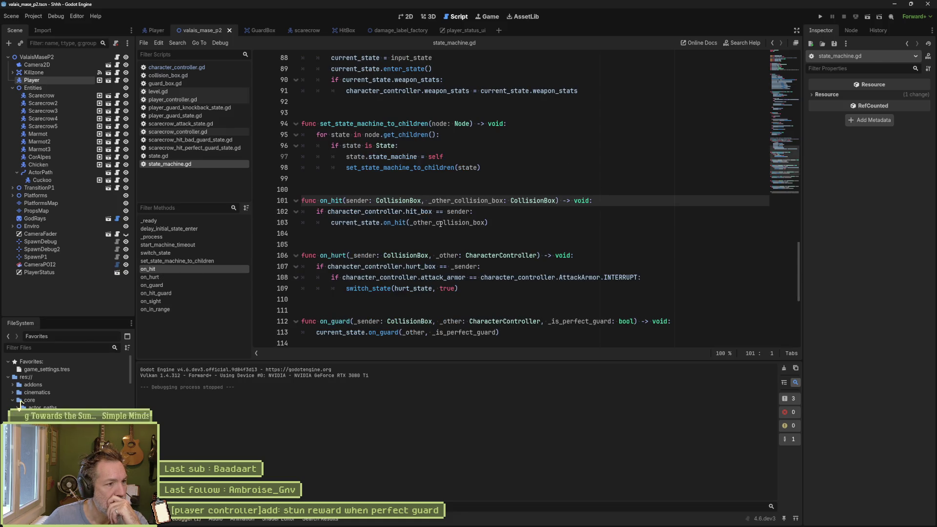
left_click(174, 155)
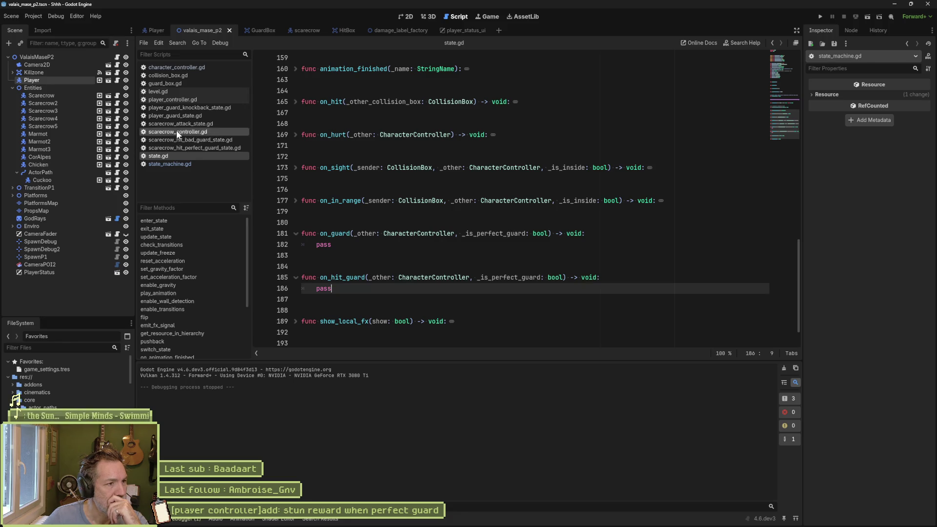
left_click(178, 69)
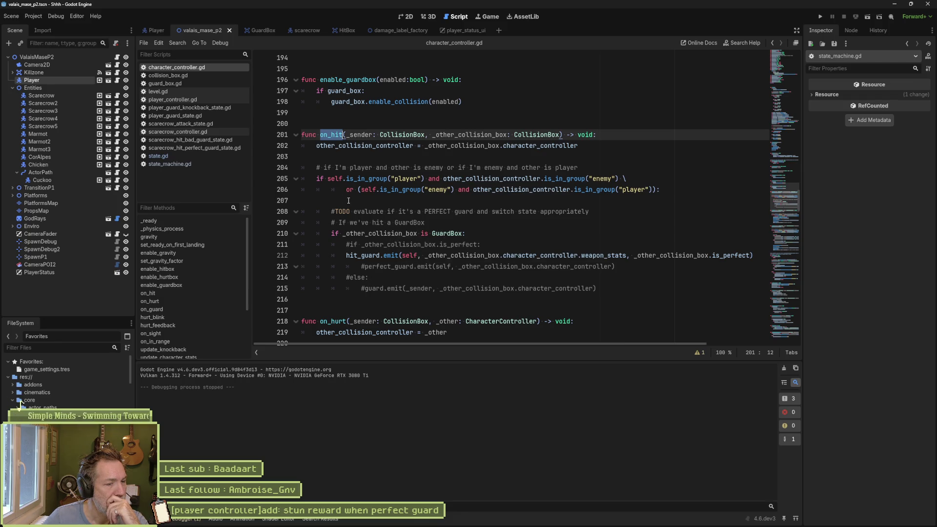
left_click(386, 200)
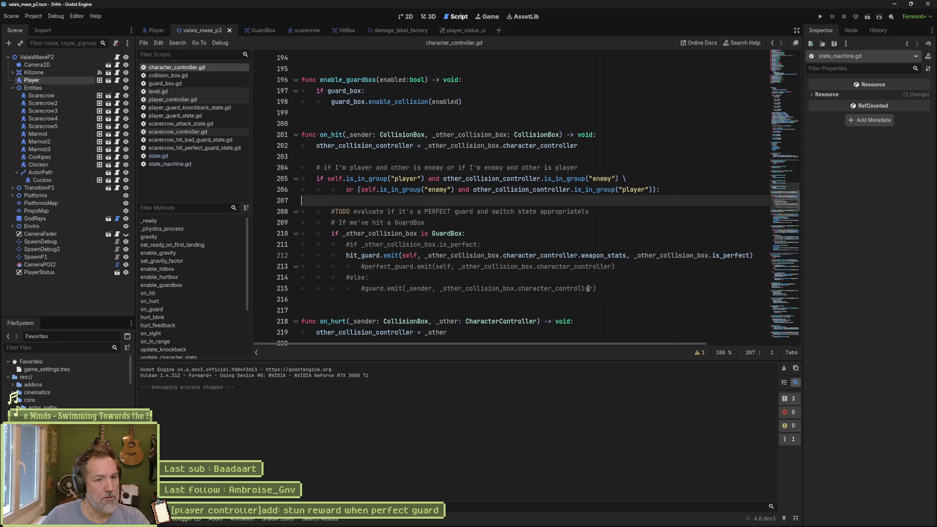
Copy the commented guard.emit call from line 215 onto line 207, indent it, and save.
left_click_drag(597, 288, 365, 288)
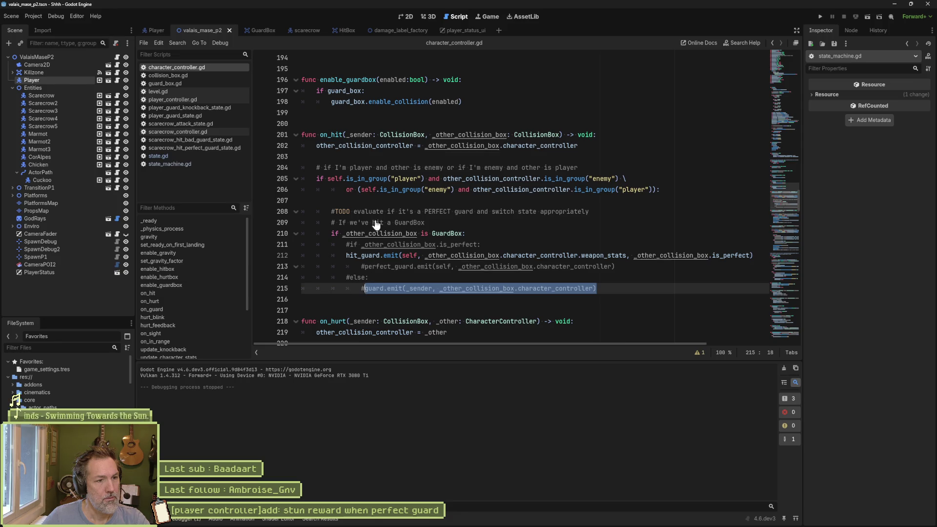
key("ctrl+c")
left_click(314, 201)
key("ctrl+v")
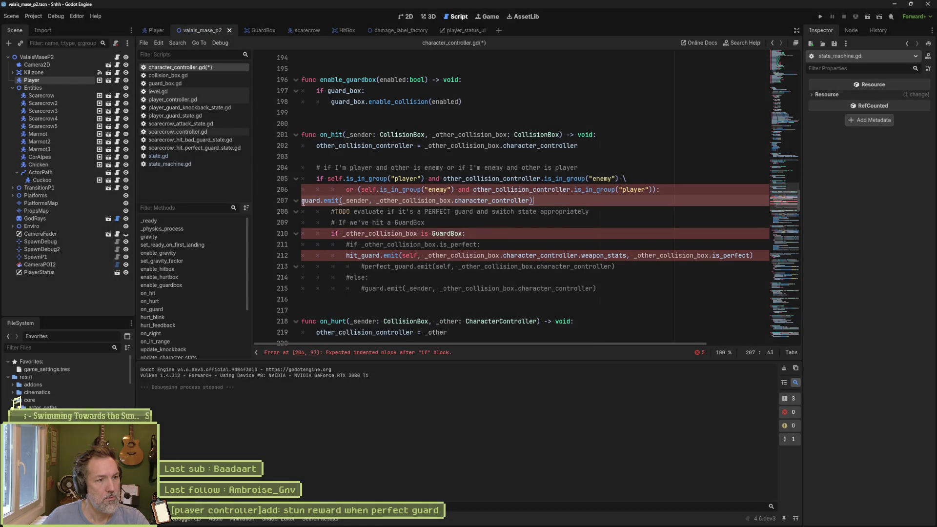
left_click(302, 201)
key("Tab")
key("Tab")
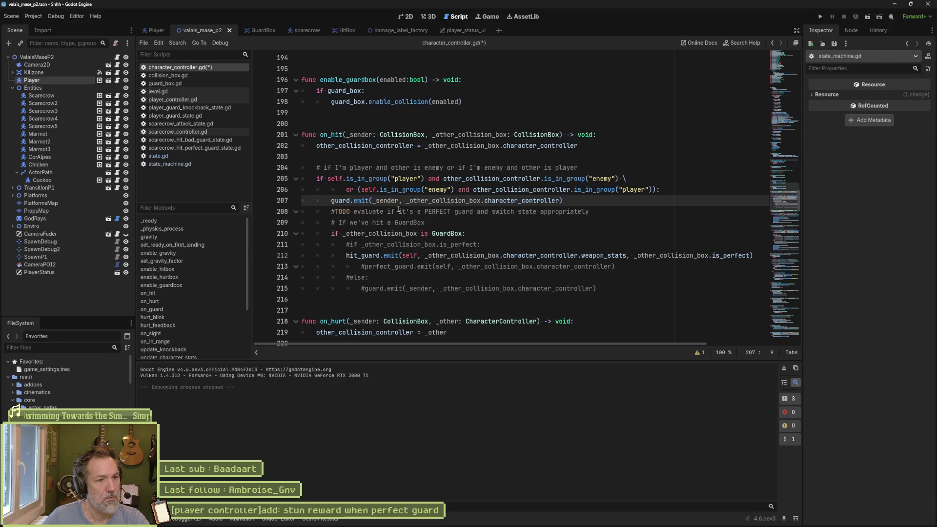
key("ctrl+s")
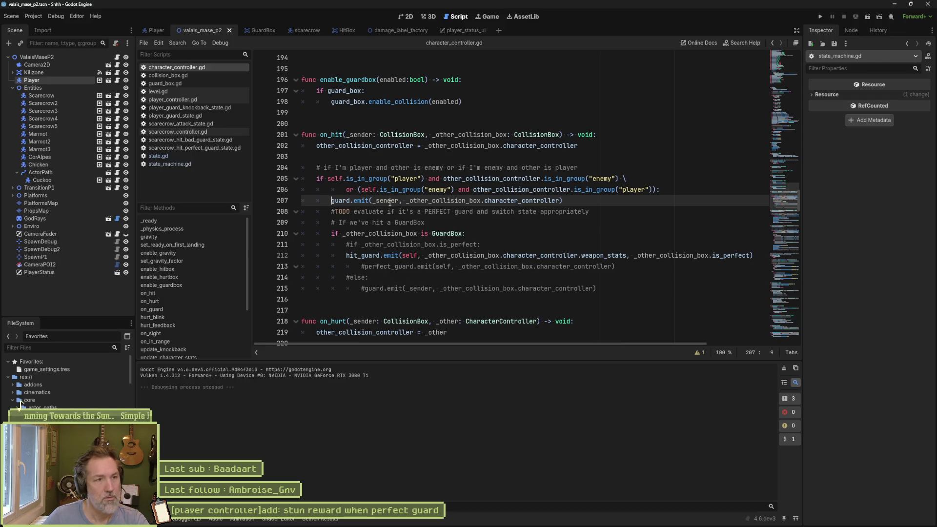
Run the game, attack the scarecrow twice with j, then stop it.
key("F5")
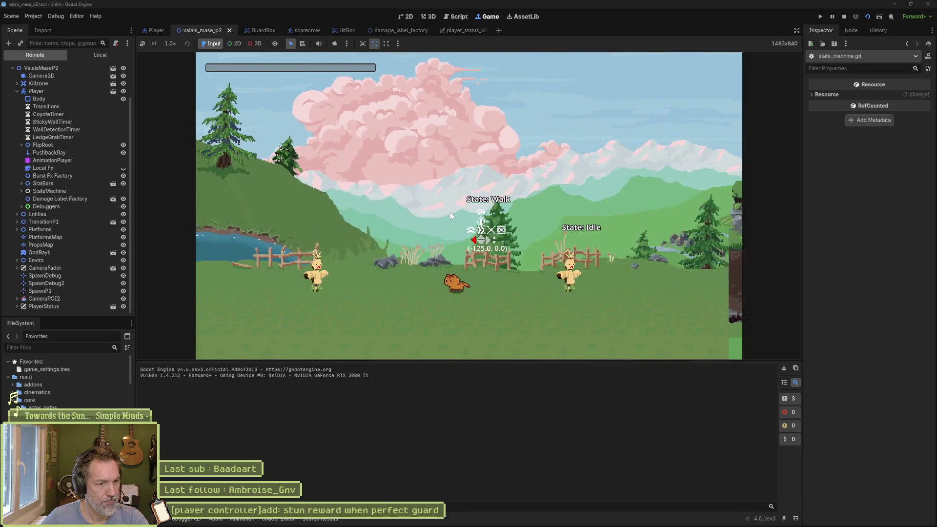
key("j")
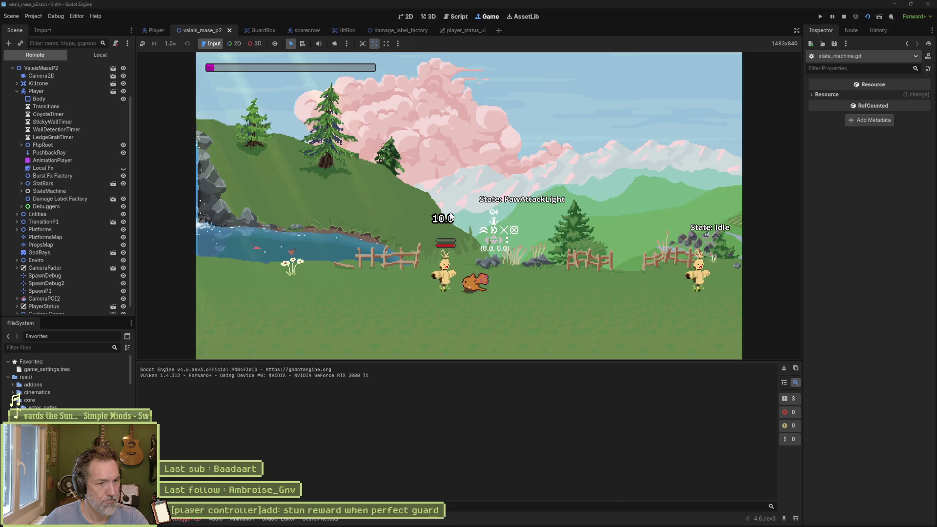
key("j")
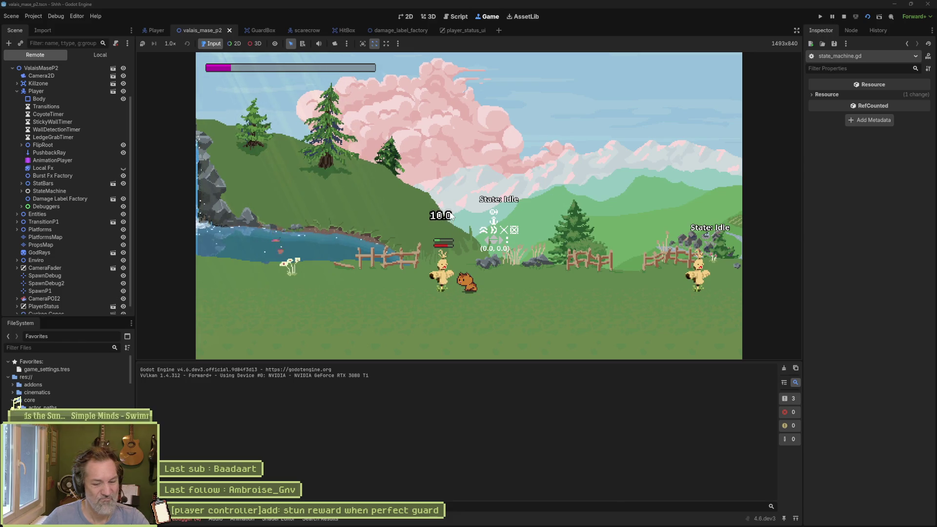
key("F8")
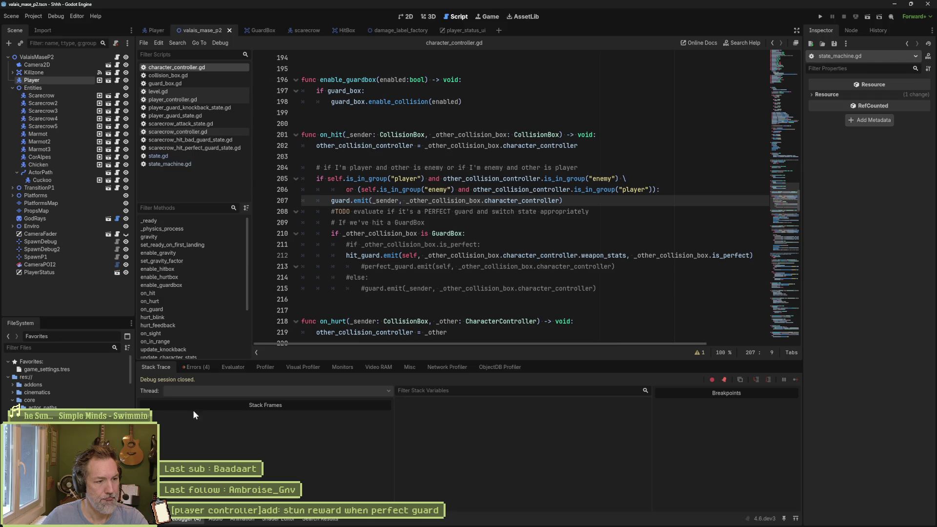
From the Errors tab, go to the guard signal on line 10, delete ', _is_perfect_guard: bool', and save.
left_click(198, 367)
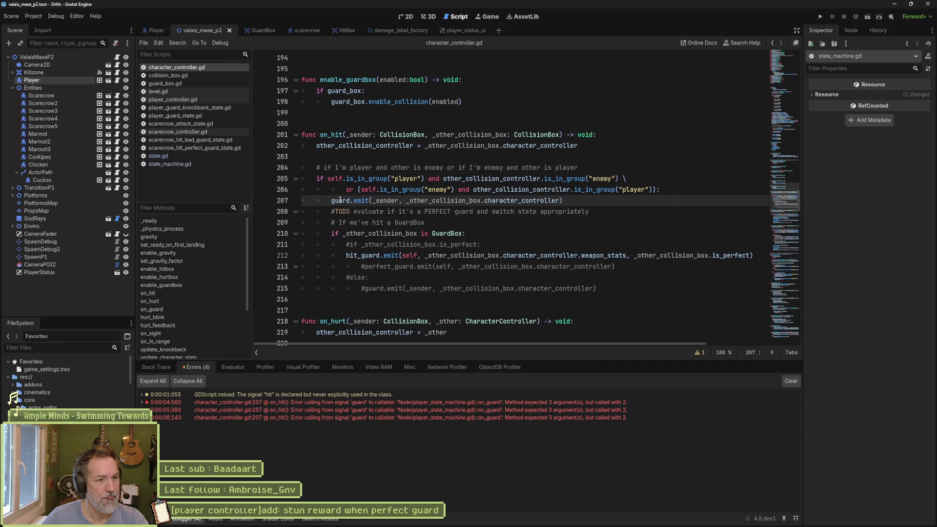
mouse_move(341, 200)
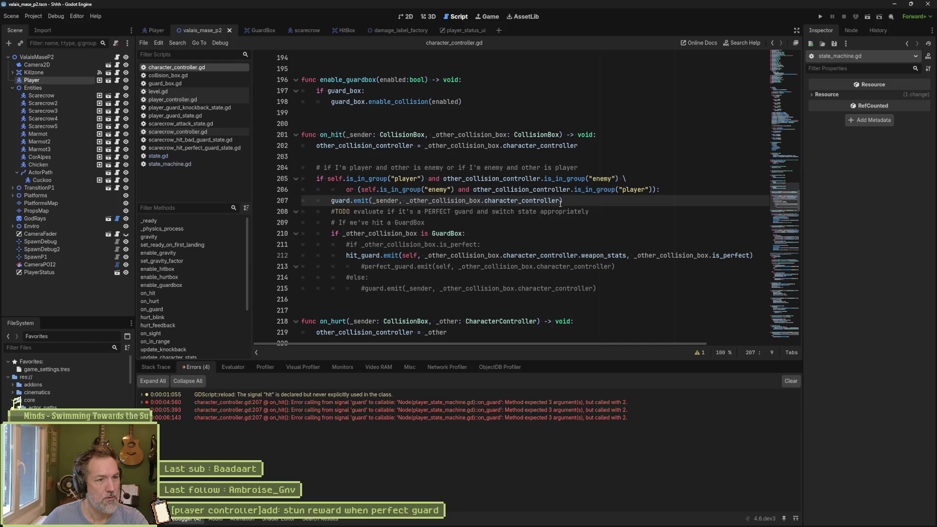
left_click(342, 201, "ctrl")
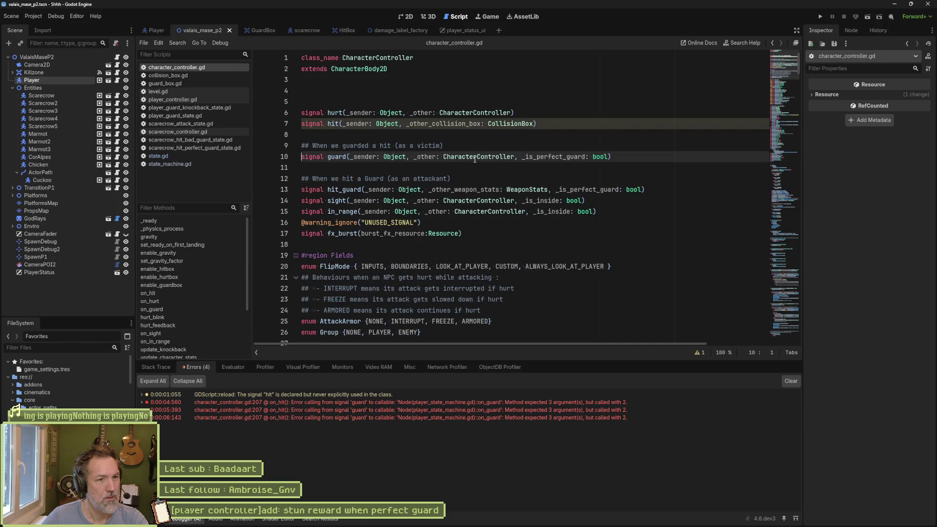
left_click_drag(515, 156, 608, 156)
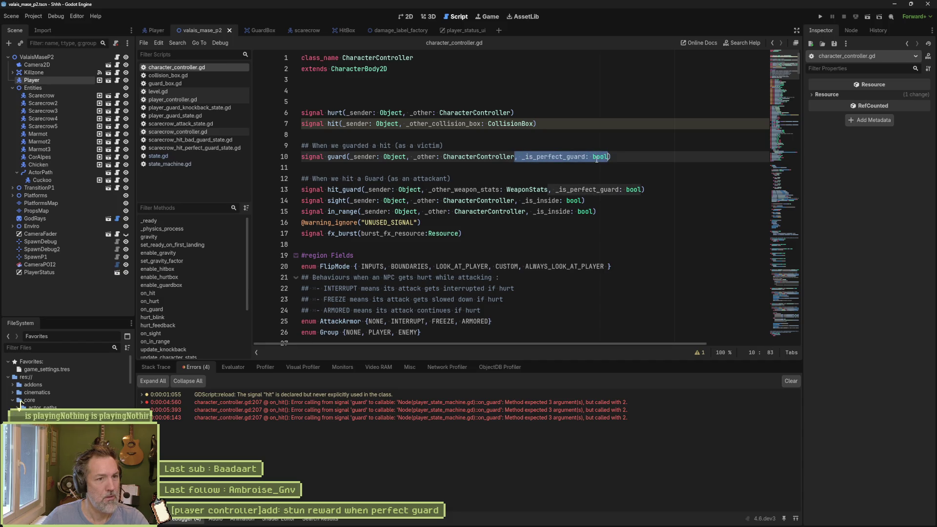
key("BackSpace")
key("ctrl+s")
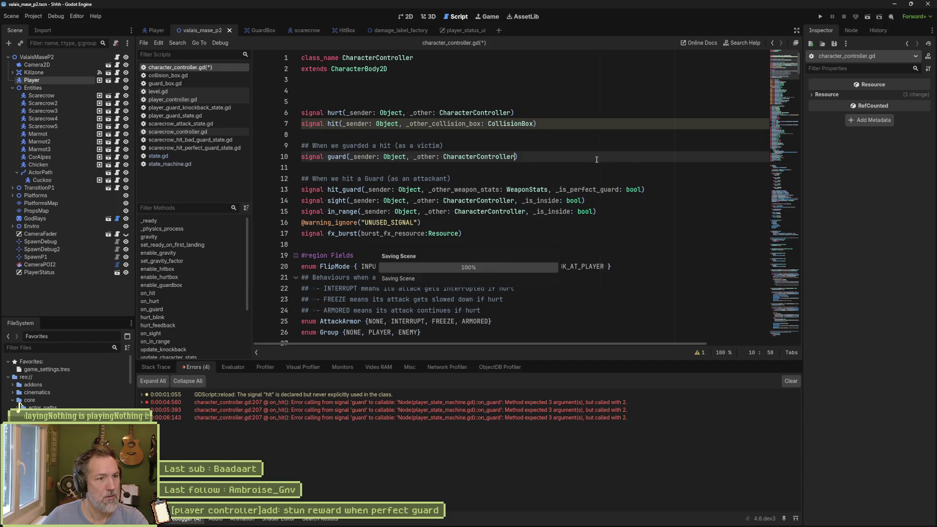
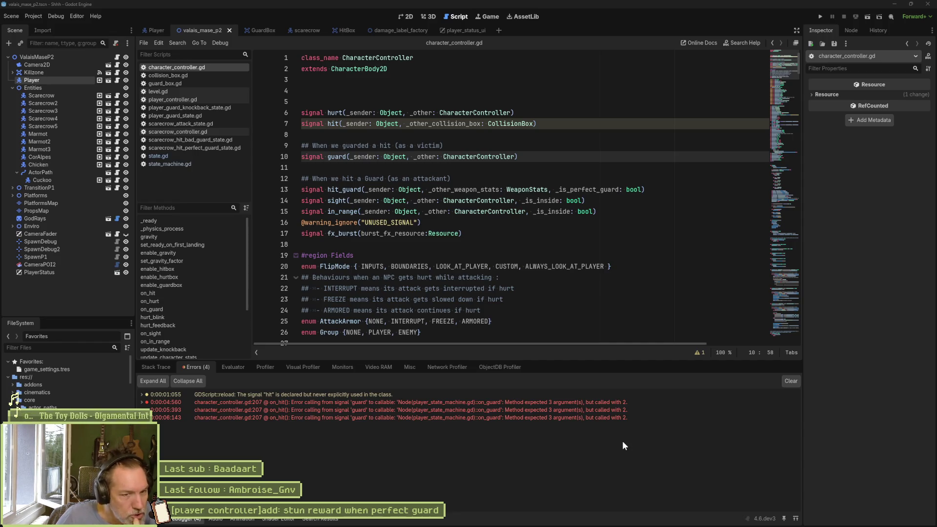
Review the guard signal's parameter list and jump to failing line 207 from the error.
left_click(370, 160)
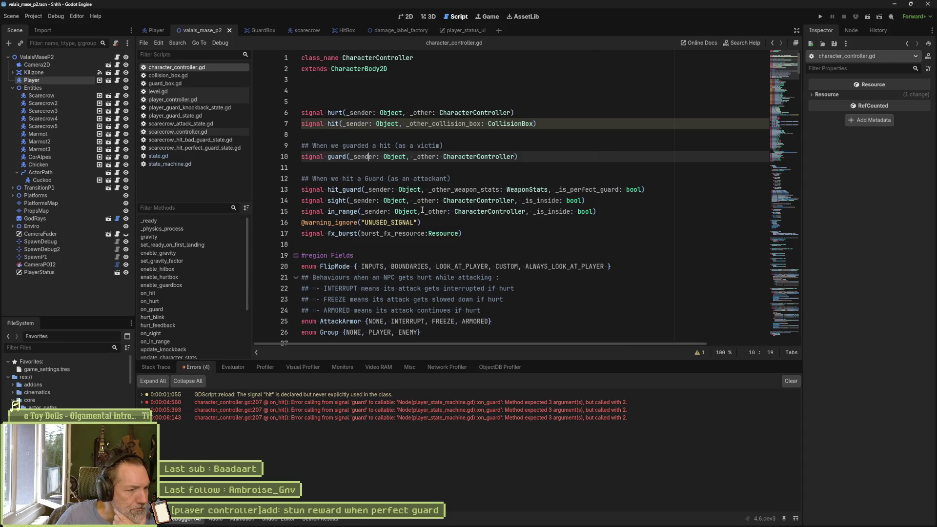
left_click(349, 402)
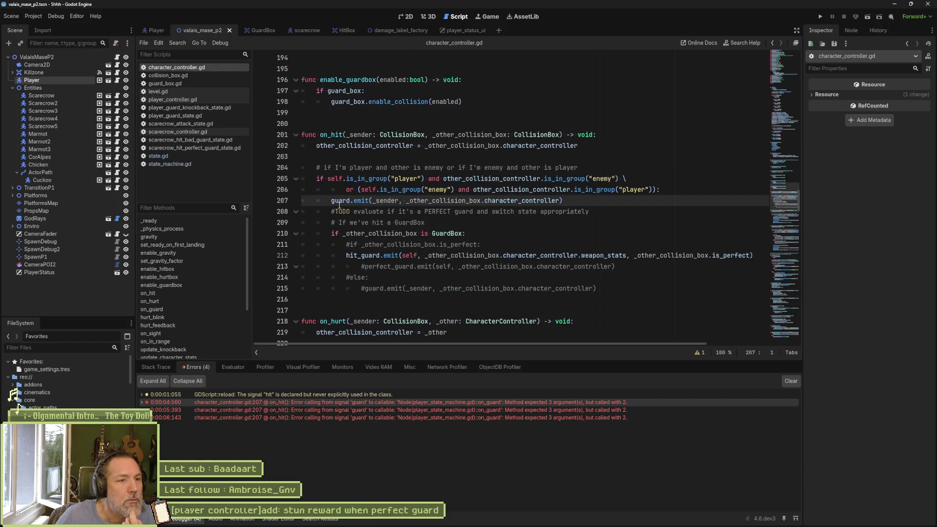
mouse_move(332, 200)
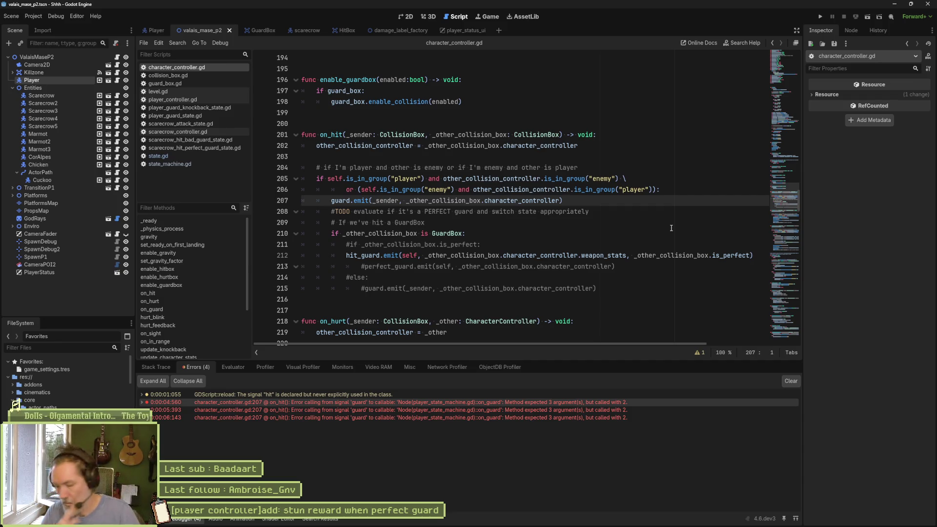
Inspect the weapon_stats argument and lines 209–212, then run the game to test guarding.
left_click(615, 255)
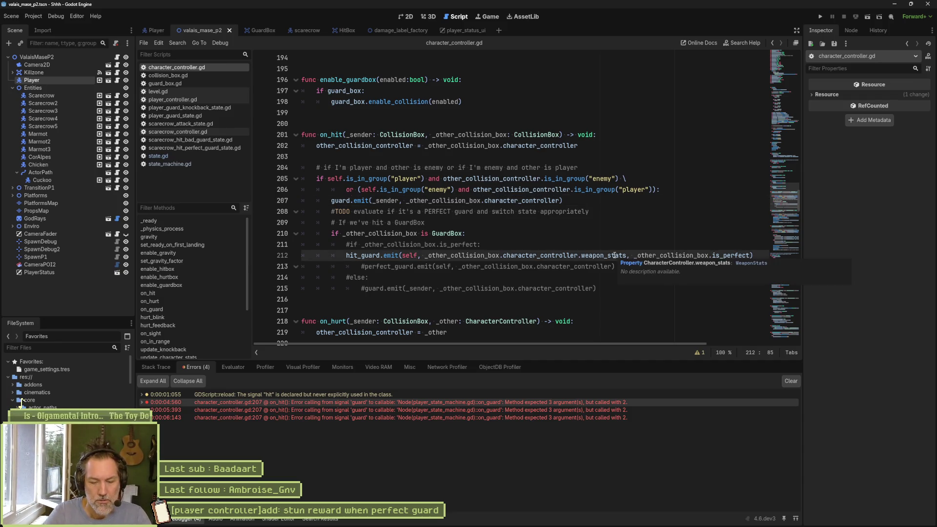
left_click(602, 231)
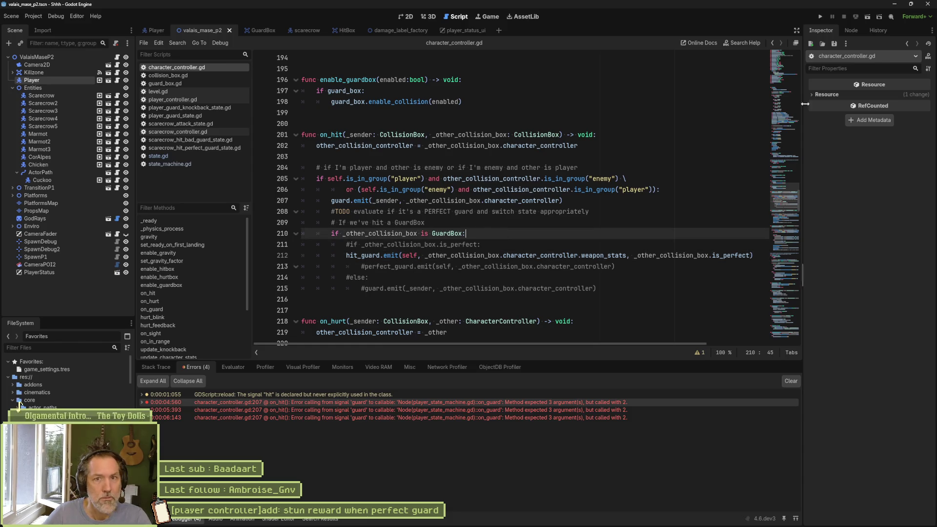
left_click(602, 224)
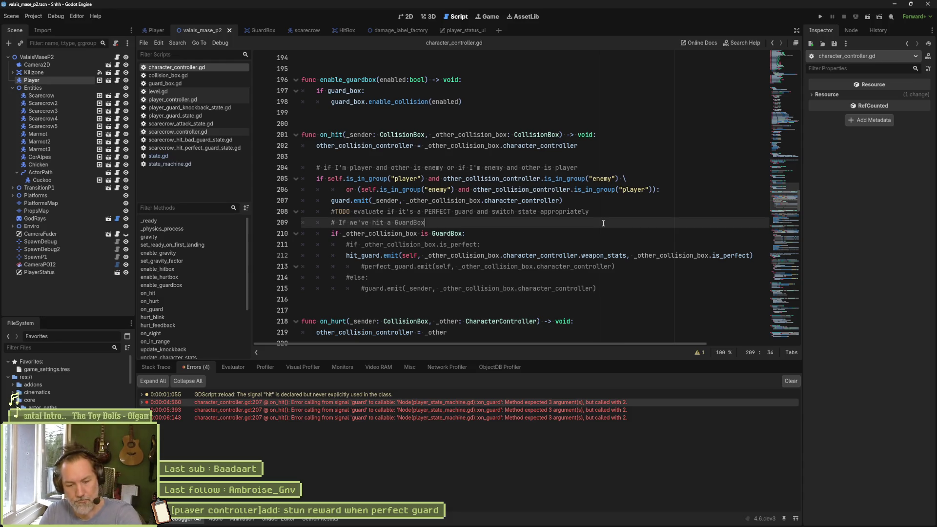
key("F5")
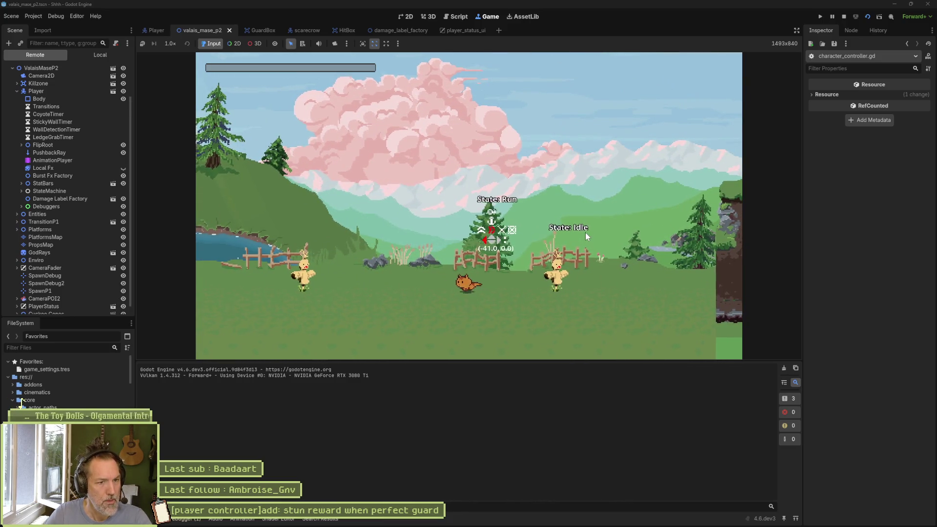
Move the cat and land two paw attacks on the scarecrow, then stop the game.
key("Left")
left_click(584, 232)
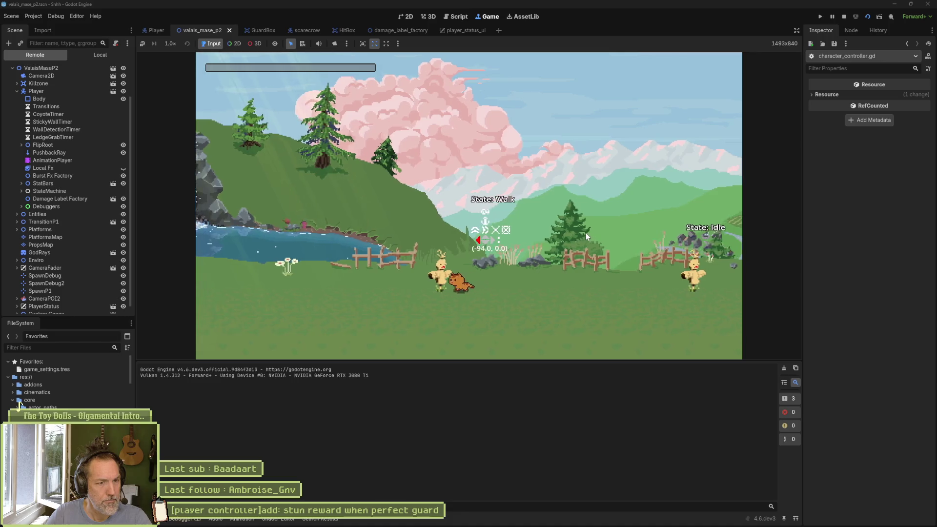
left_click(584, 232)
key("F8")
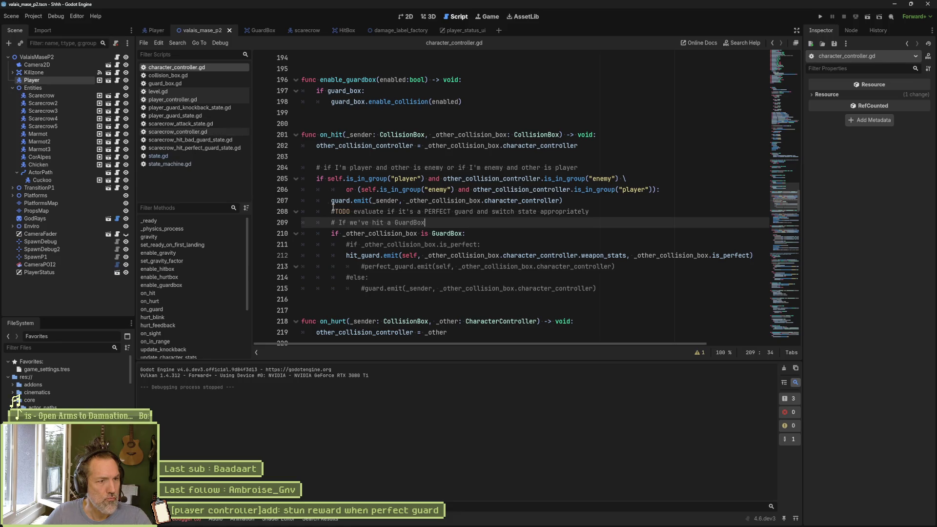
Select 'guard' within hit_guard on line 212 of character_controller.gd.
left_click(361, 256)
left_click(354, 200)
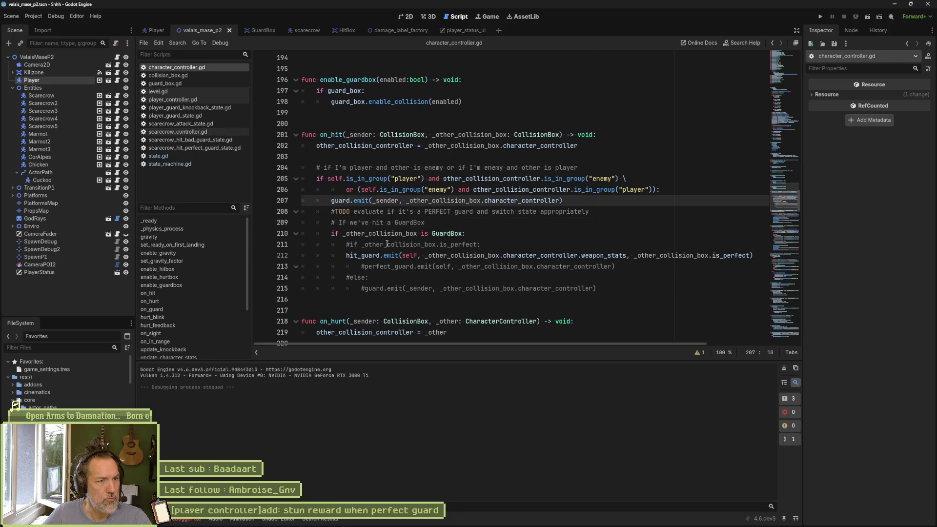
left_click(354, 244)
left_click(354, 209)
left_click_drag(380, 255, 360, 257)
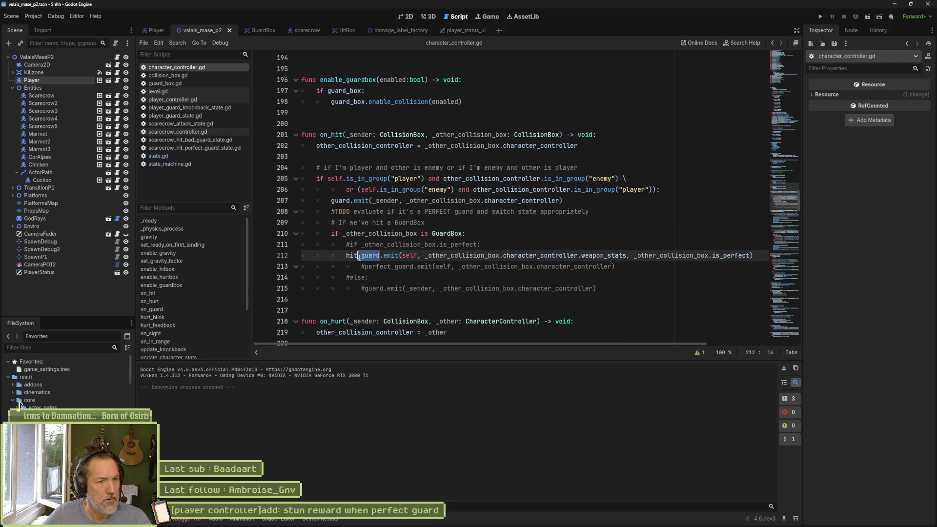
left_click_drag(360, 257, 361, 257)
type("_")
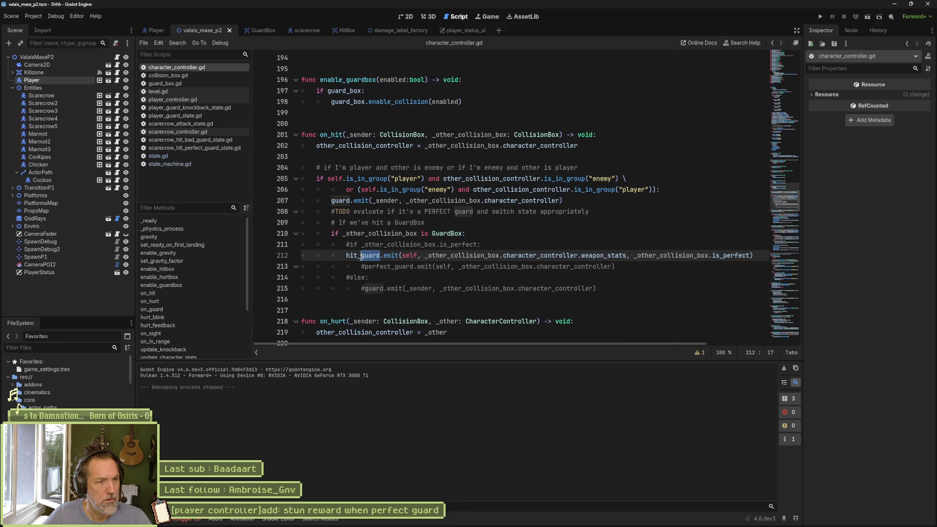
mouse_move(361, 257)
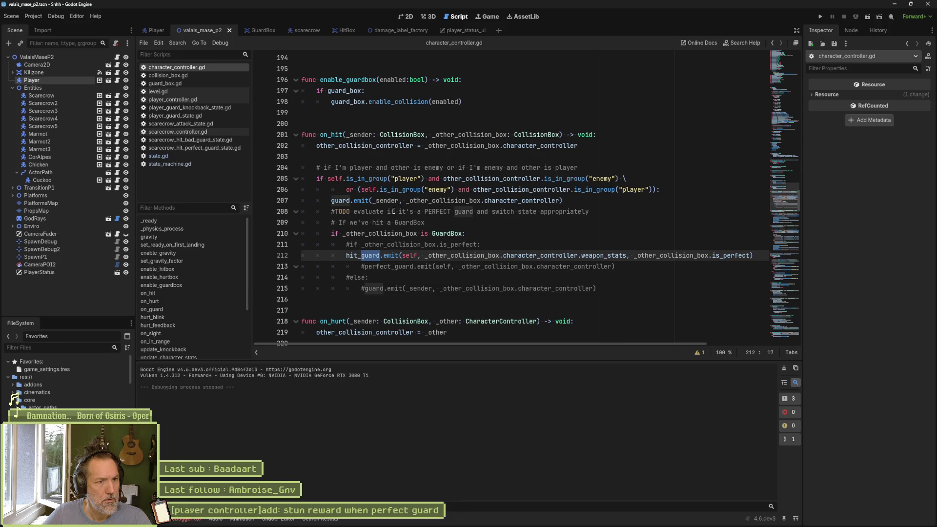
Replace 'guard' with 'hit' on line 207 and save the script.
double_click(348, 202)
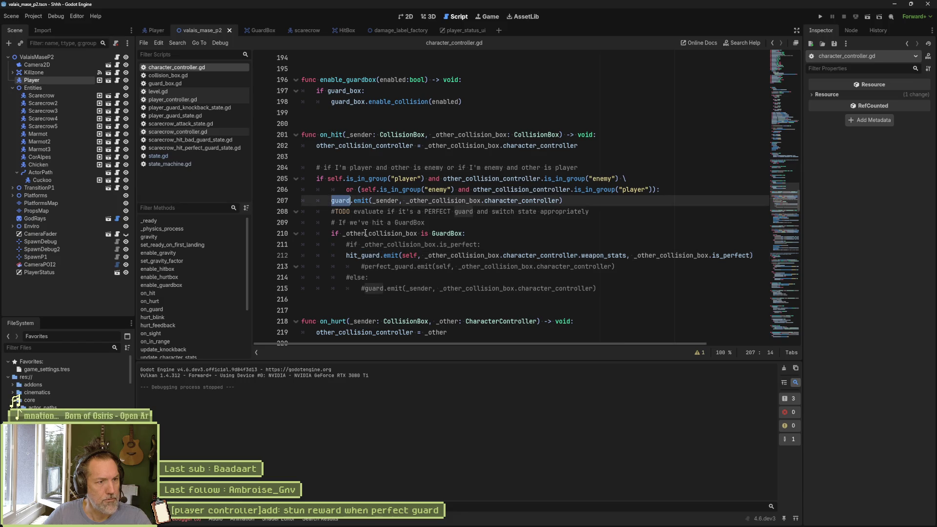
type("hit")
key("ctrl+s")
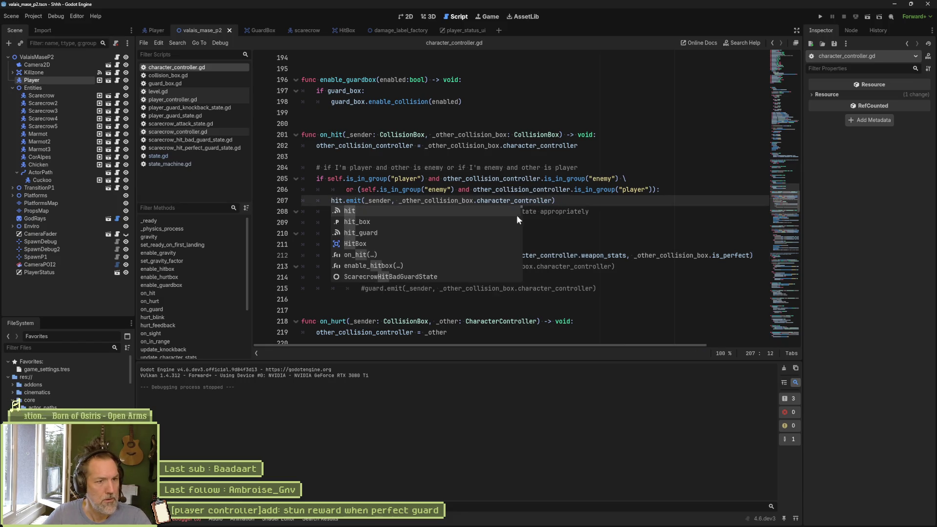
left_click(570, 212)
mouse_move(332, 201)
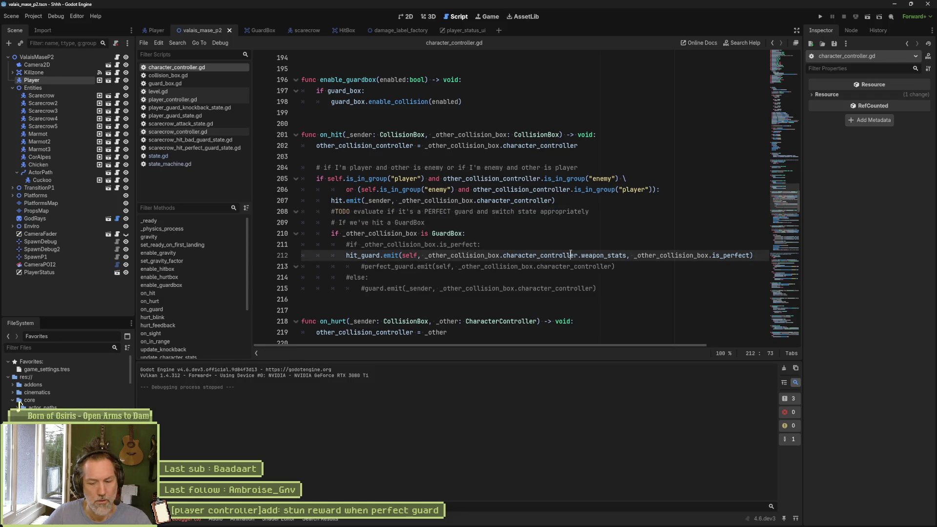
Test-run the hit.emit change, stop the game, and open state_machine.gd's on_hit handler.
key("F6")
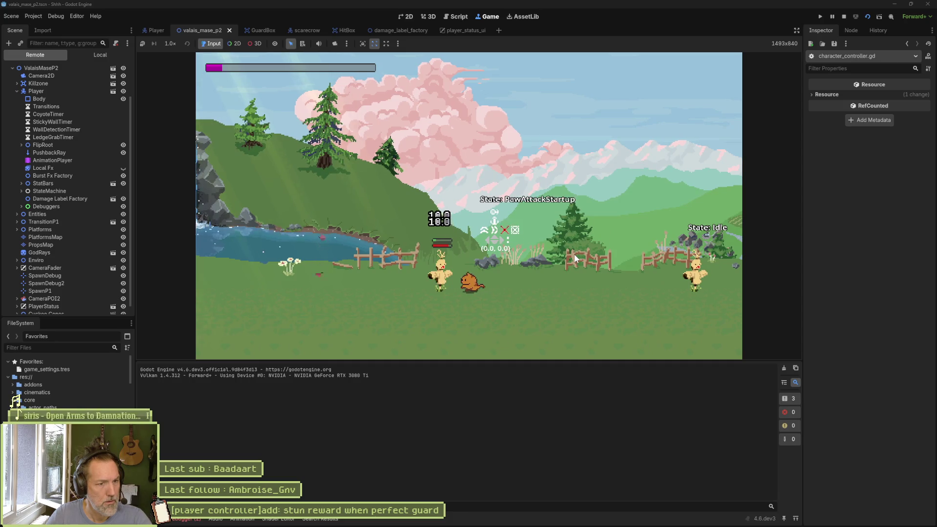
key("F8")
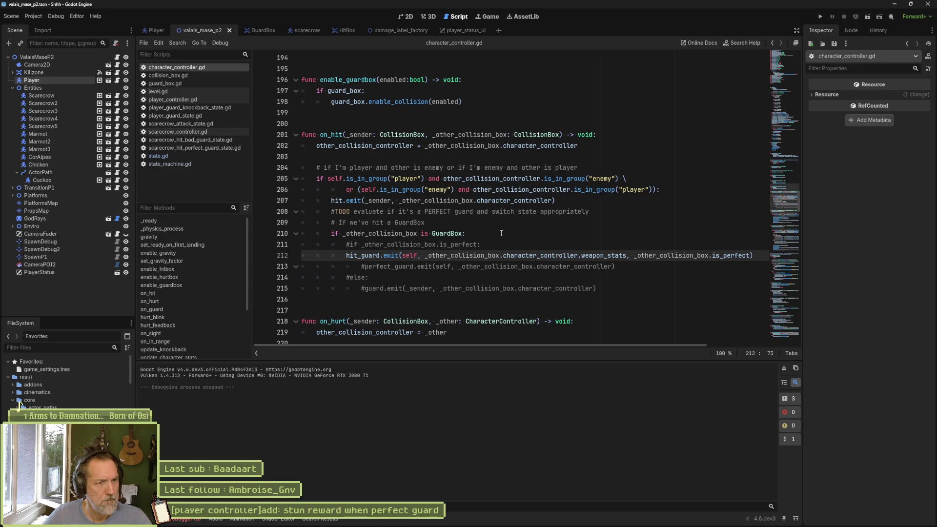
left_click(185, 166)
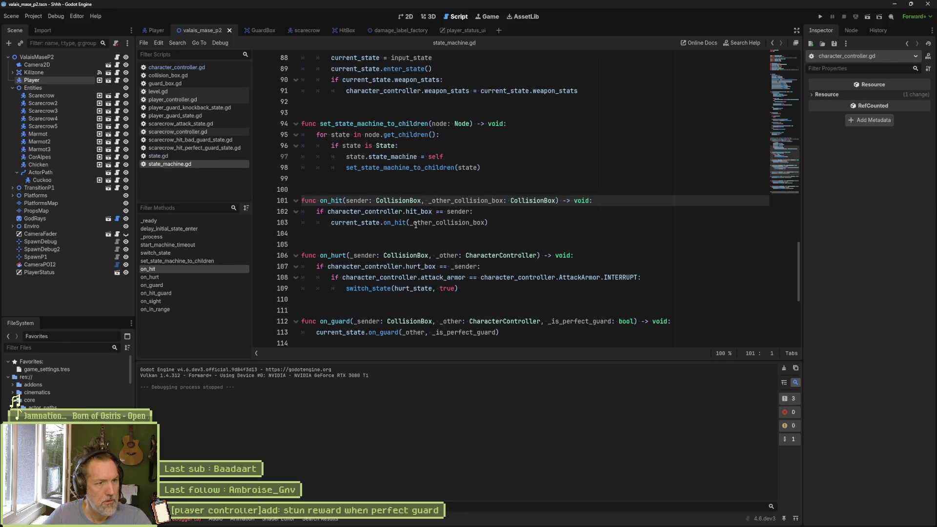
Jump from the first on_hit argument-conversion error back to line 207 of character_controller.gd.
mouse_move(414, 225)
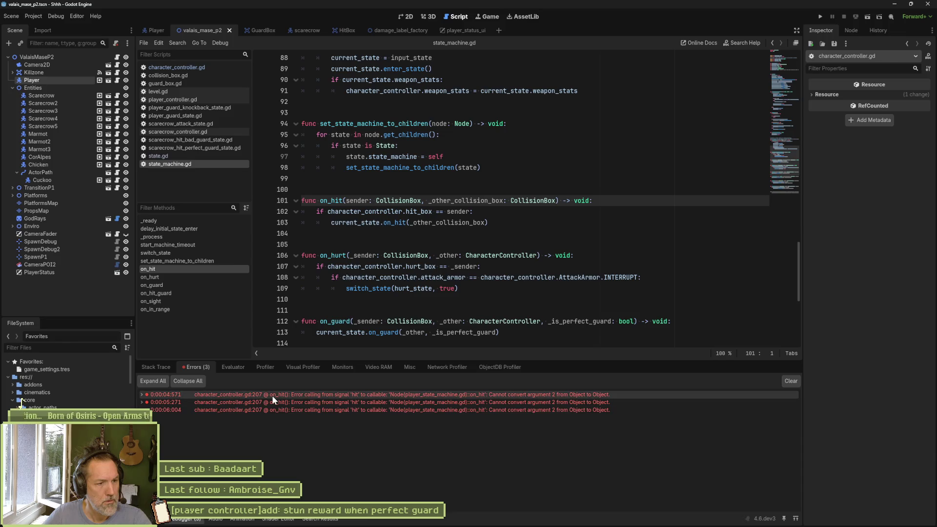
left_click(271, 395)
mouse_move(271, 395)
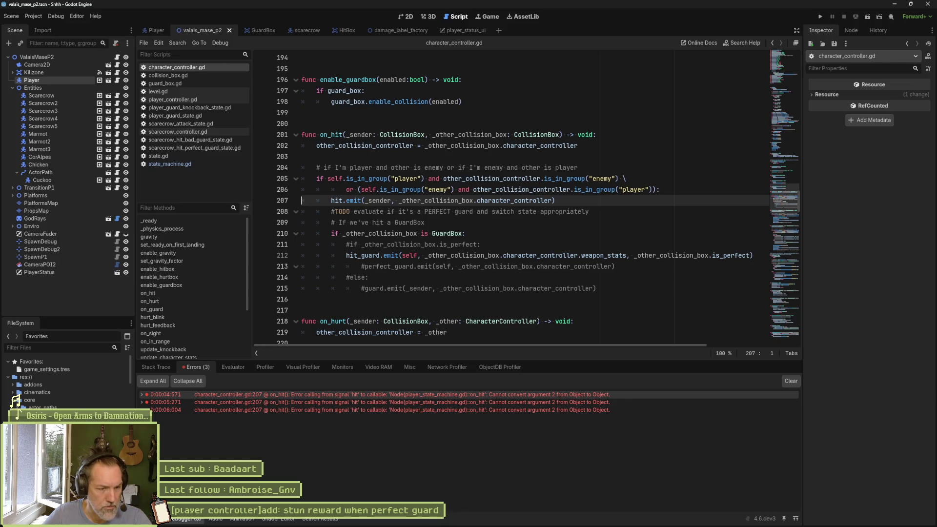
mouse_move(467, 525)
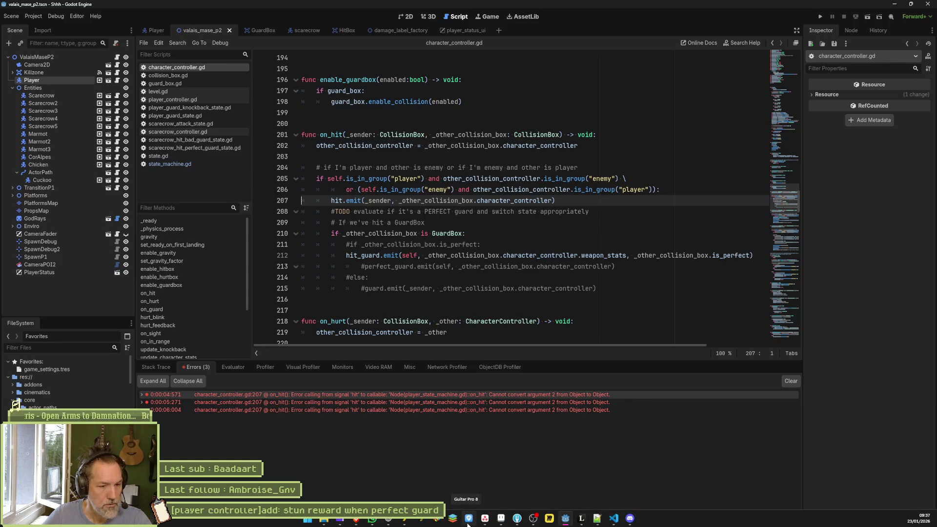
Select the original hit.emit(_sender, _other_collision_box) line in Fork's character_controller.gd diff, then minimize Fork.
left_click(517, 519)
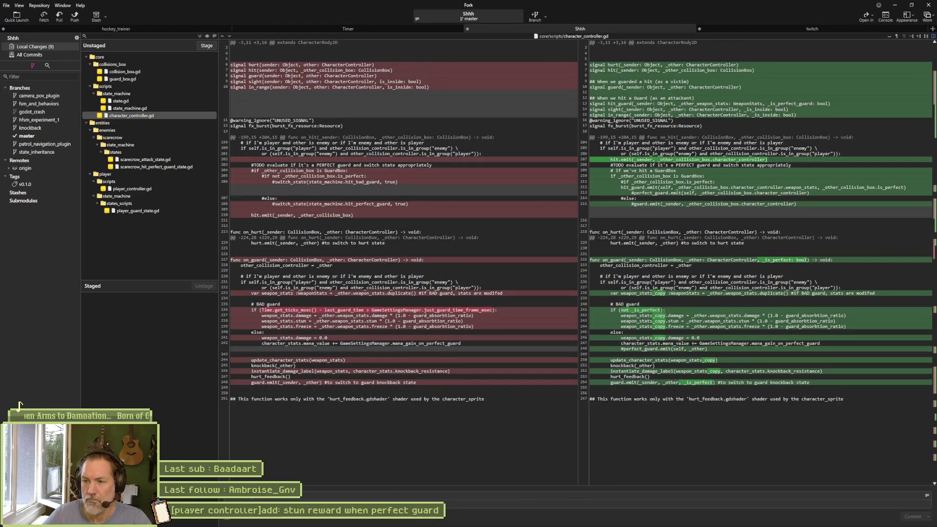
left_click(175, 116)
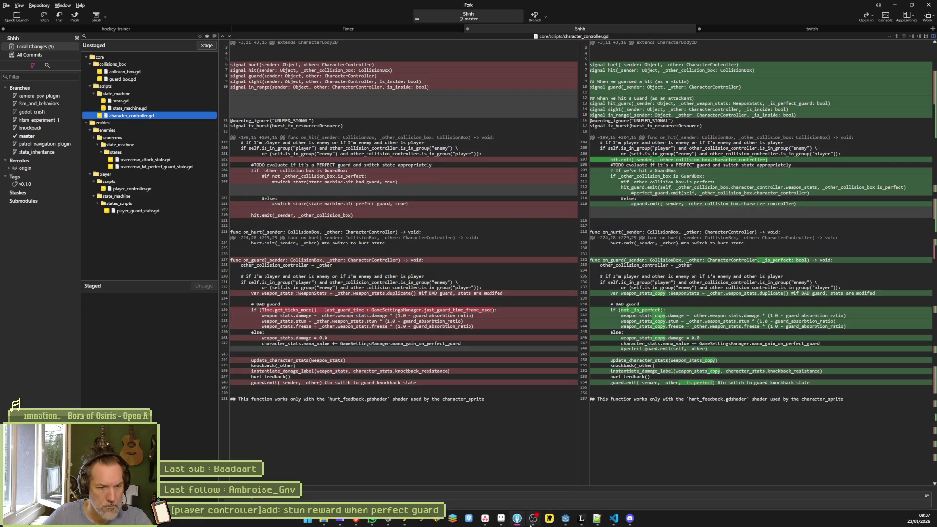
left_click(566, 518)
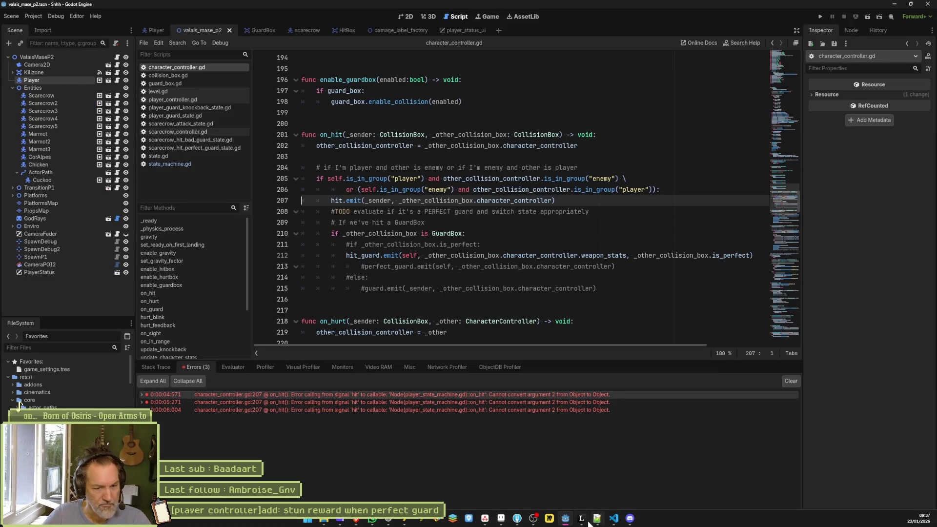
left_click(517, 519)
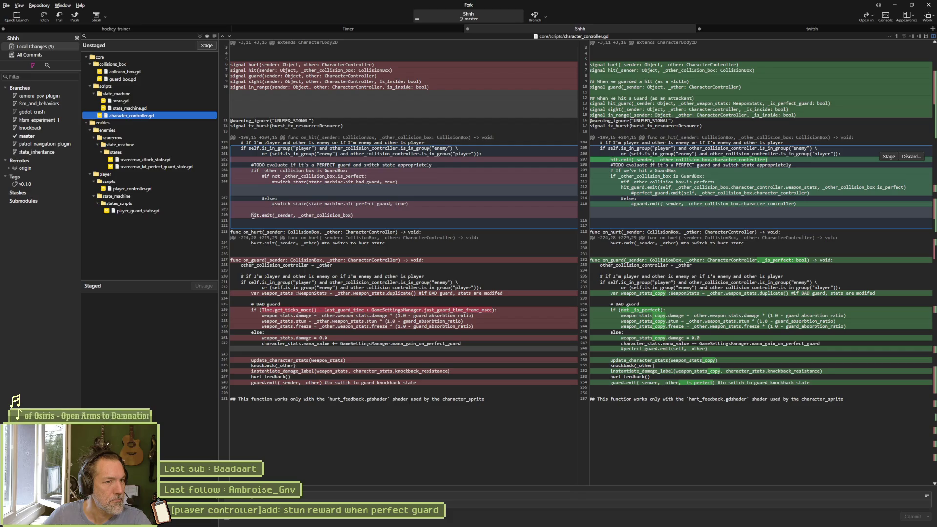
left_click_drag(252, 215, 360, 215)
key("ctrl+c")
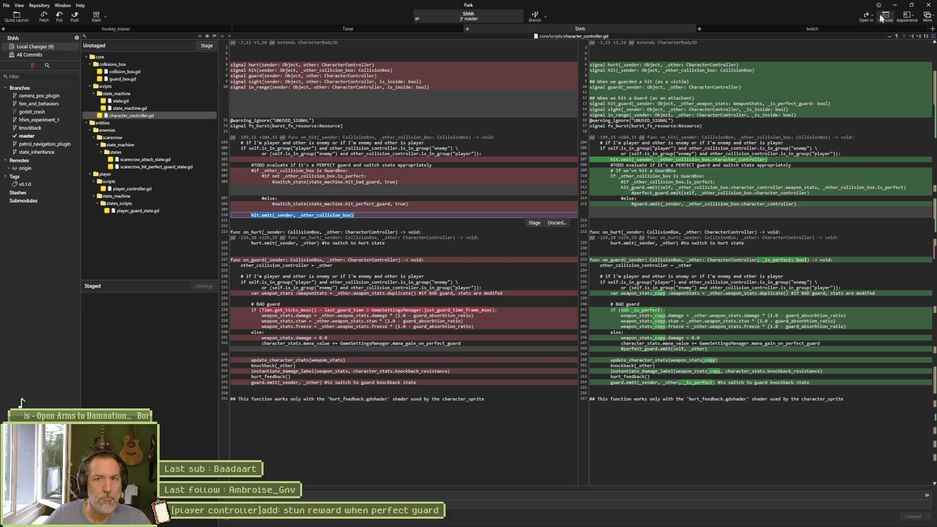
left_click(894, 5)
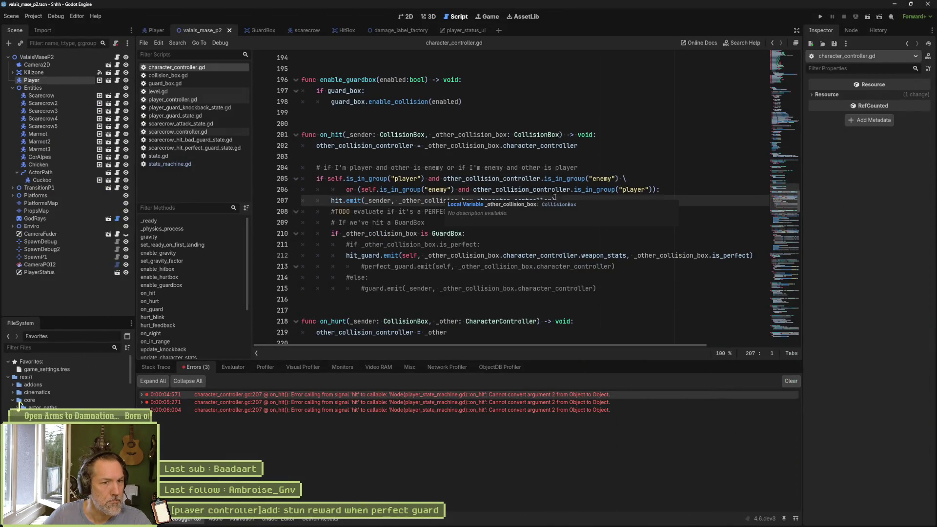
Replace line 207 with the pasted hit.emit(_sender, _other_collision_box) call and save.
key("Return")
key("ctrl+v")
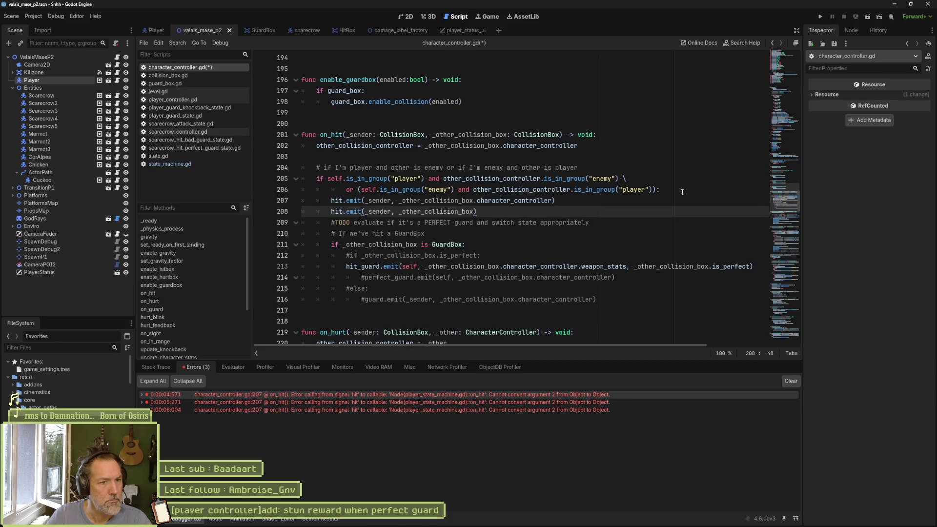
key("Up")
key("ctrl+shift+k")
key("ctrl+s")
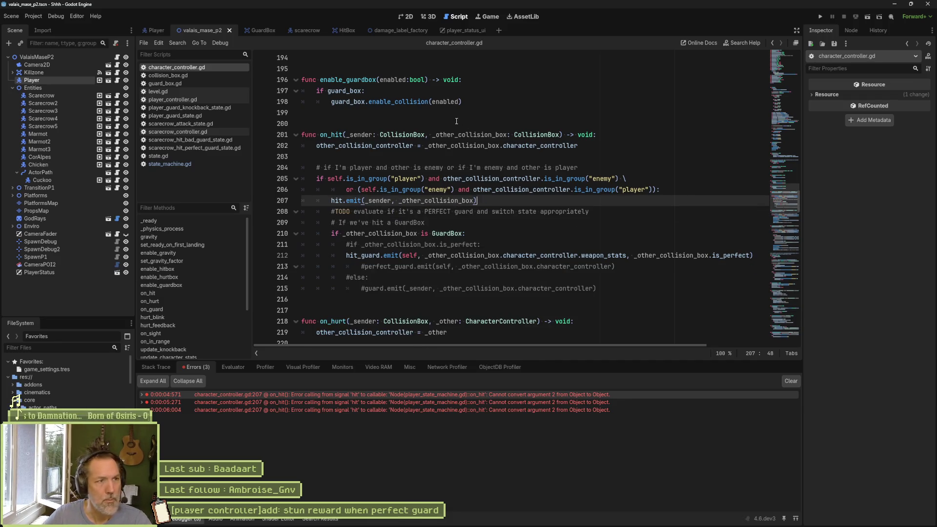
Run the game and chain the cat's paw-attack combos while moving right.
key("F5")
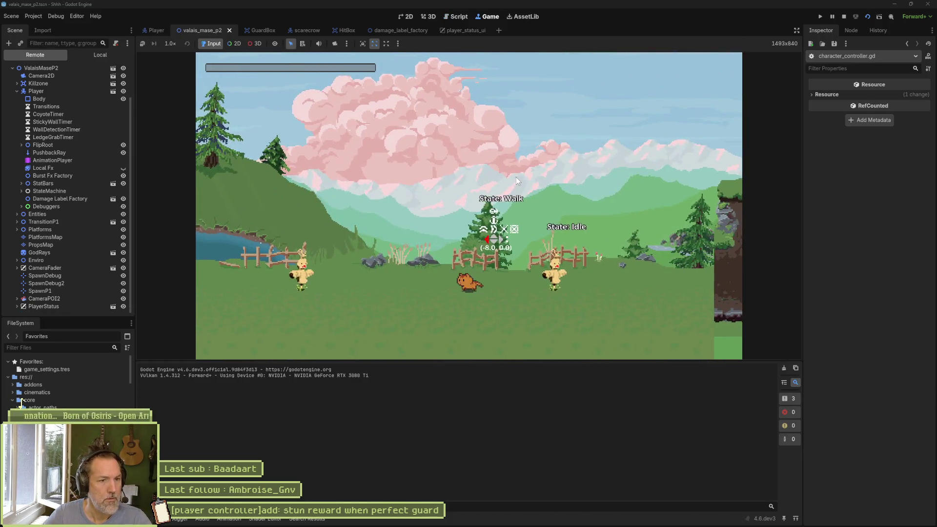
key("j")
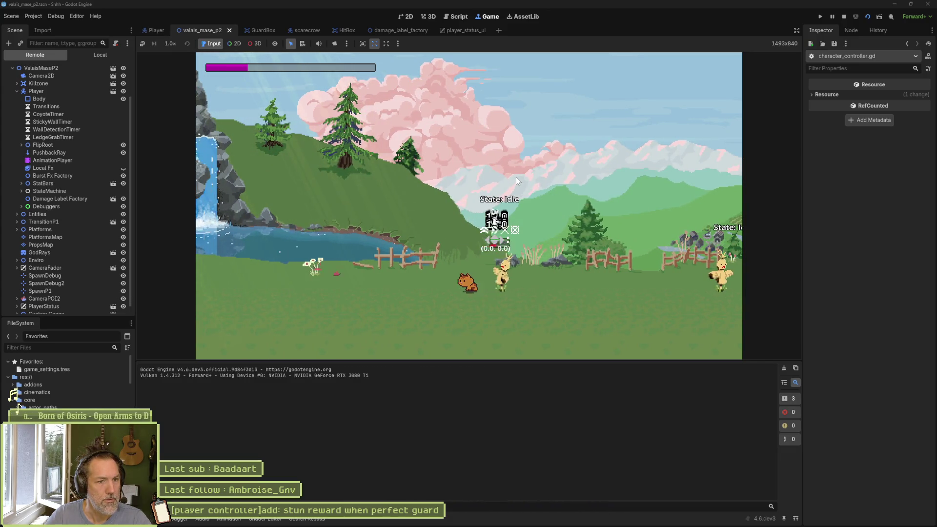
key("j")
key("j")
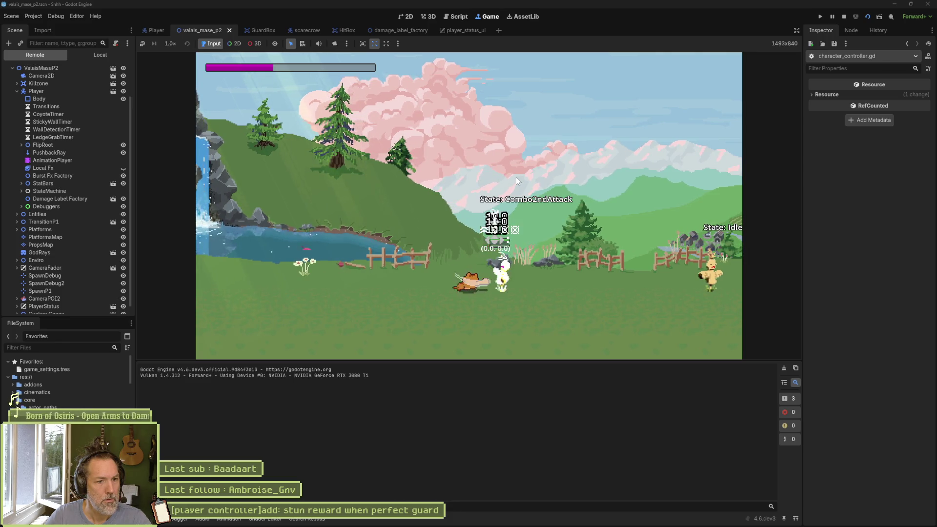
key("d")
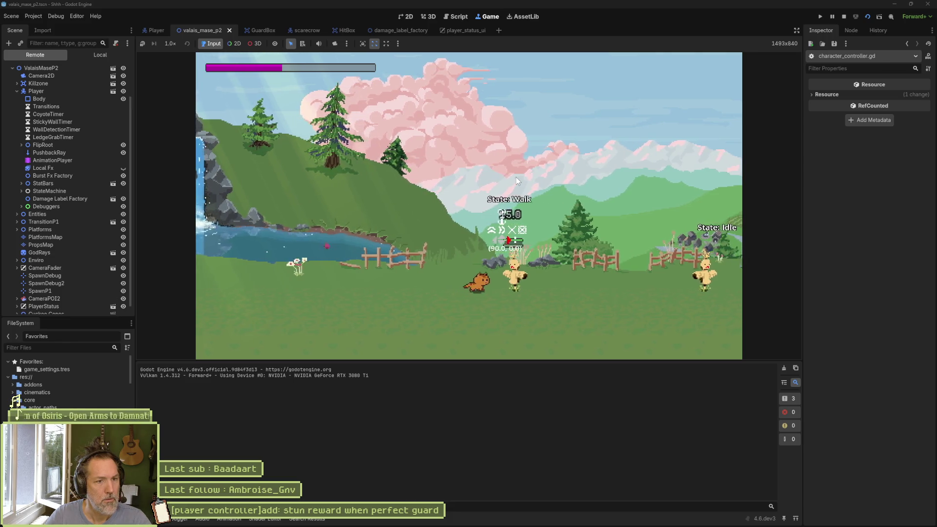
key("j")
key("j")
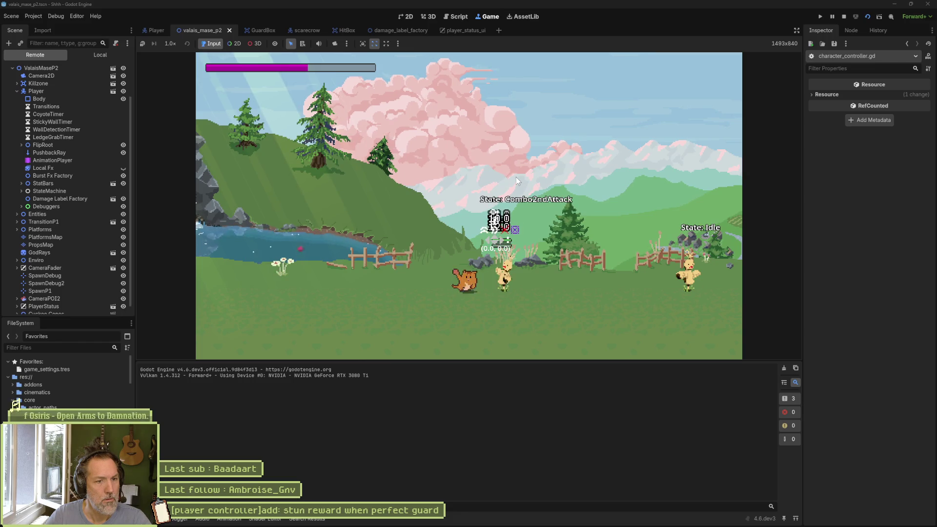
key("d")
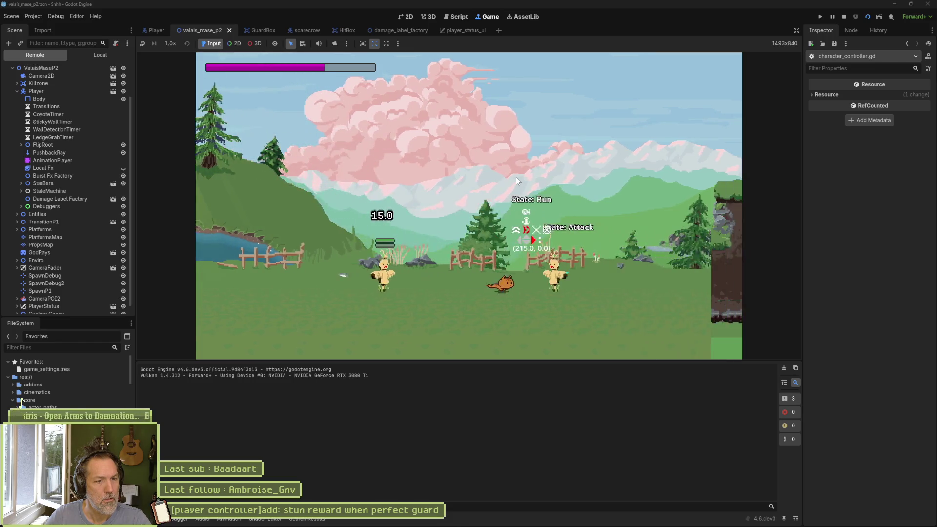
Test the cat's perfect guard and persona attack against the scarecrow, then stop the game.
key("a")
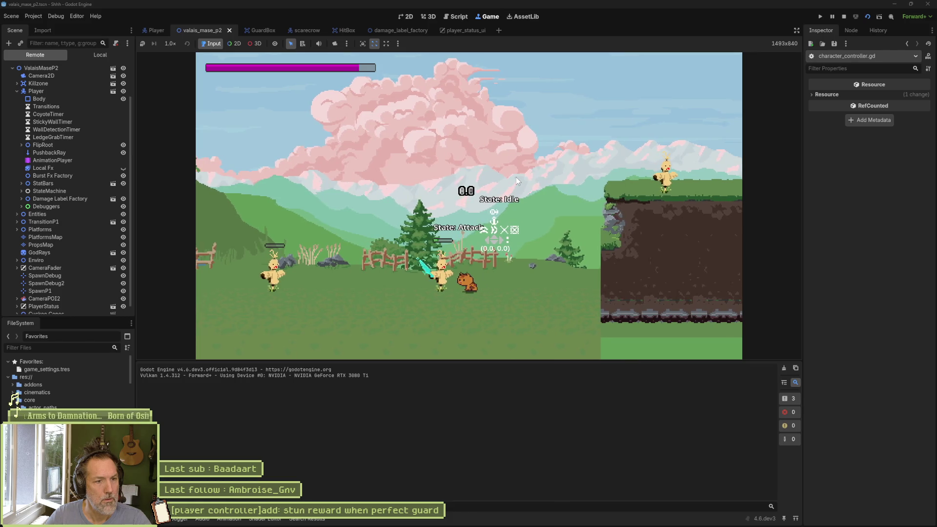
key("shift")
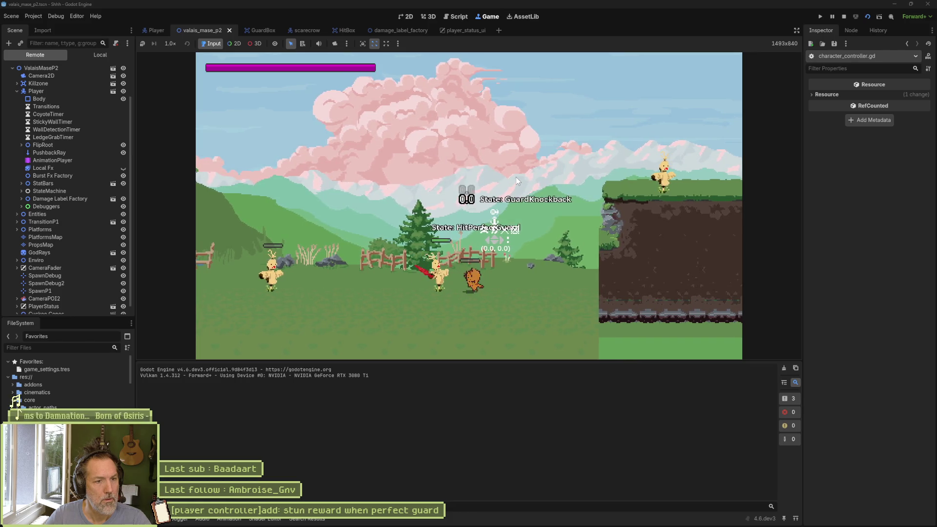
key("a")
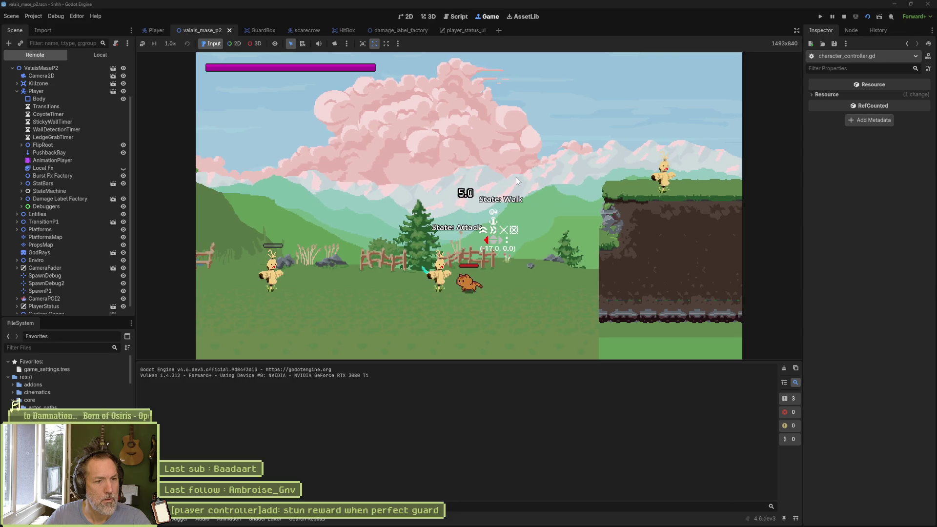
key("shift")
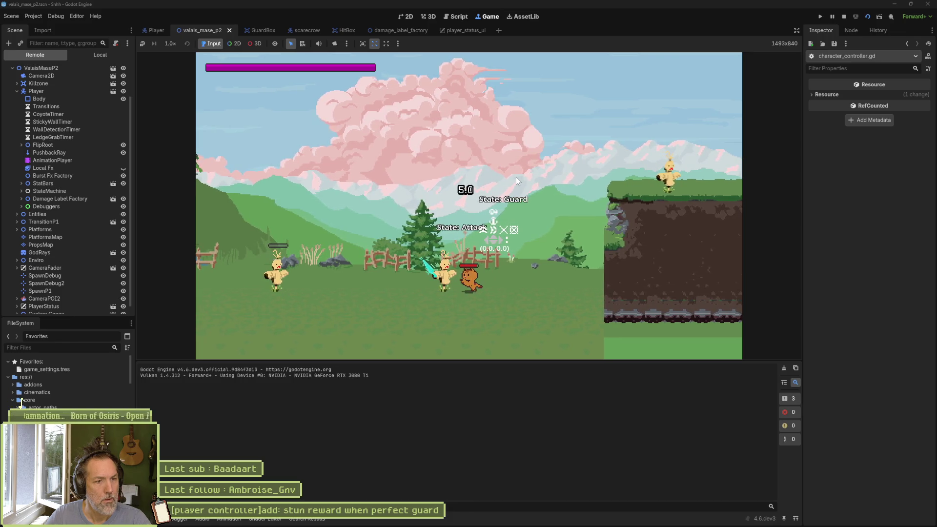
key("e")
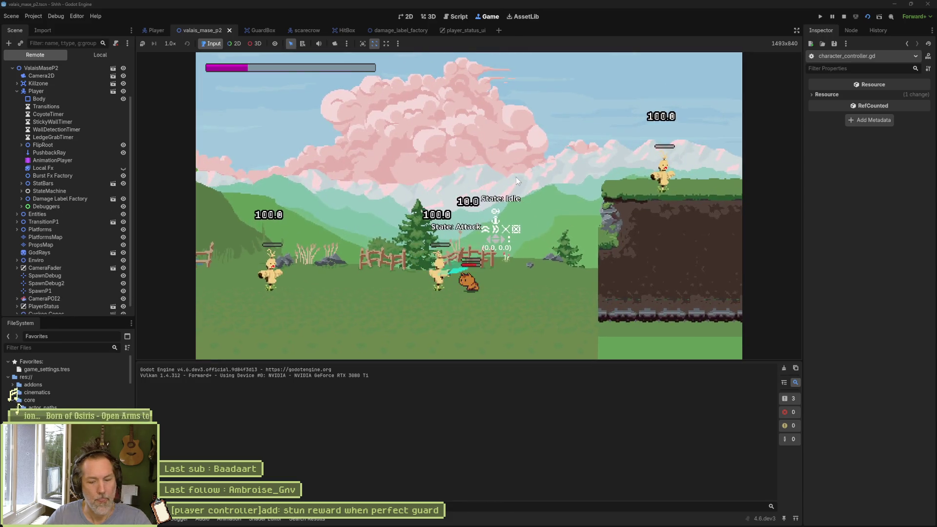
key("F8")
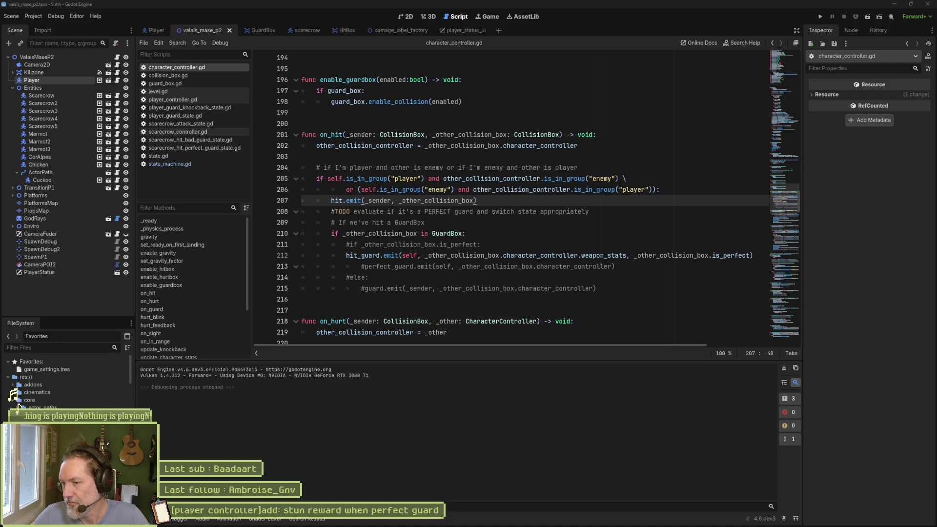
Run the current scene again with F6 to check the cat's movement, then stop it.
left_click(577, 222)
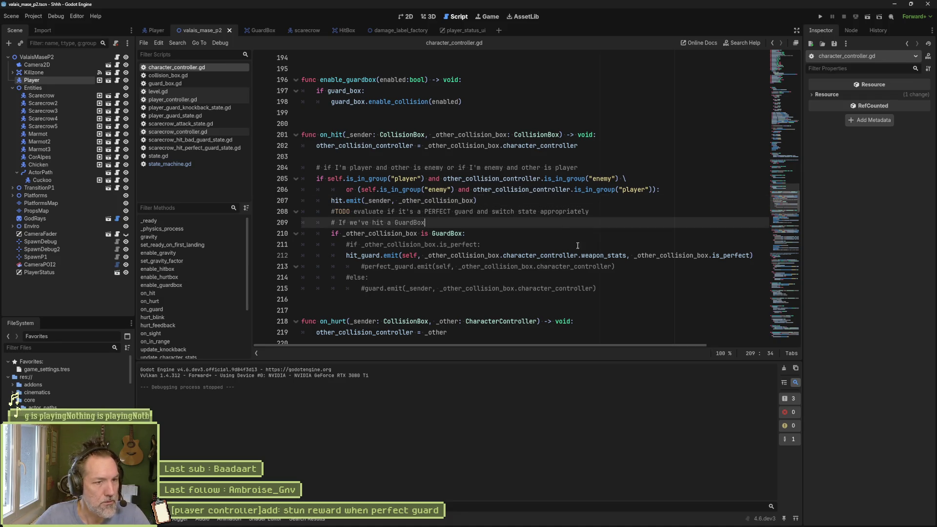
key("F6")
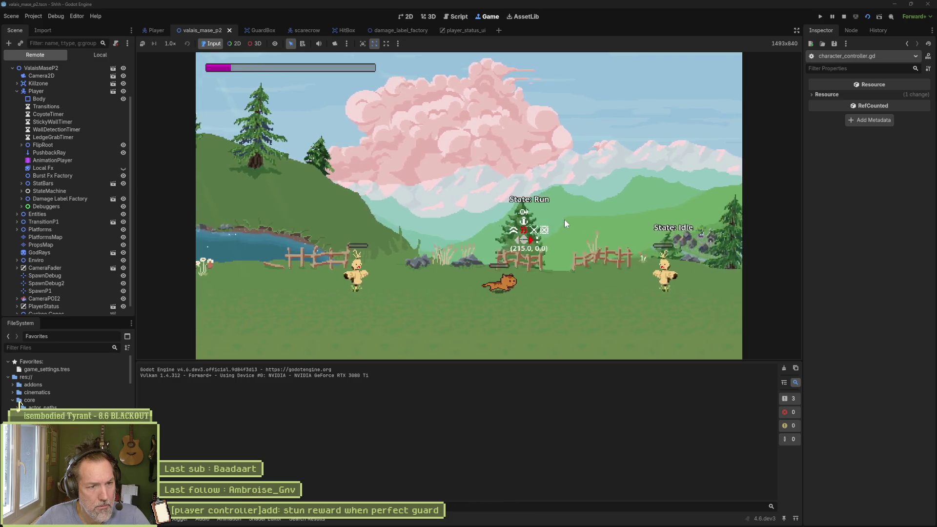
key("F8")
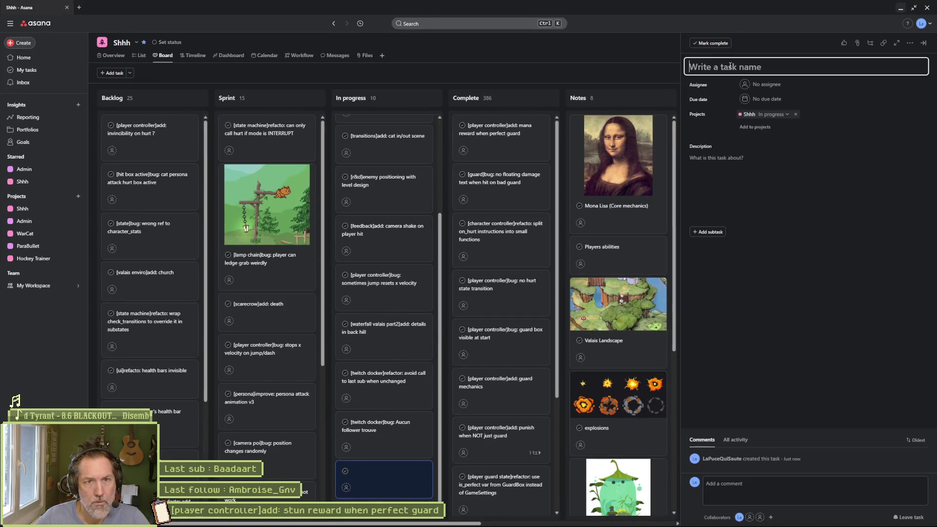
Title the new task '[player controller]bug: instant change direction keeps max speed'.
type("[]player controlle")
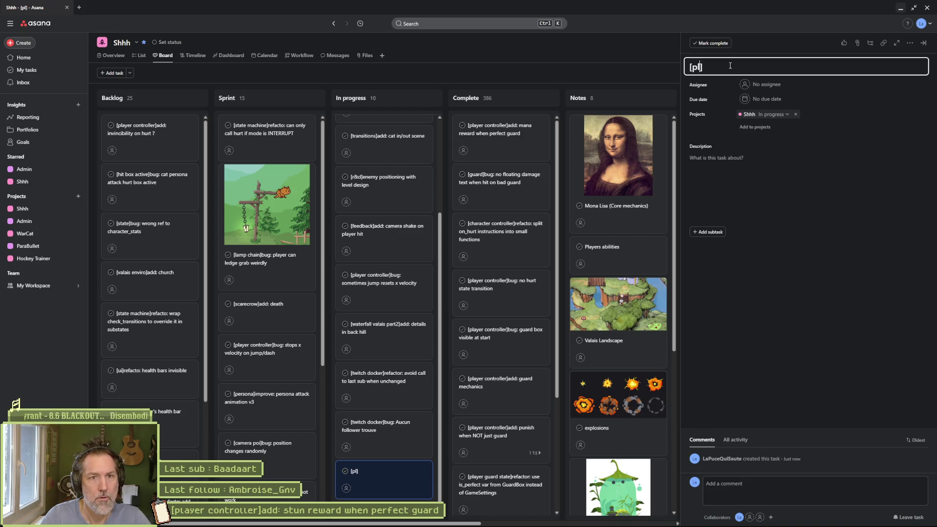
type("r")
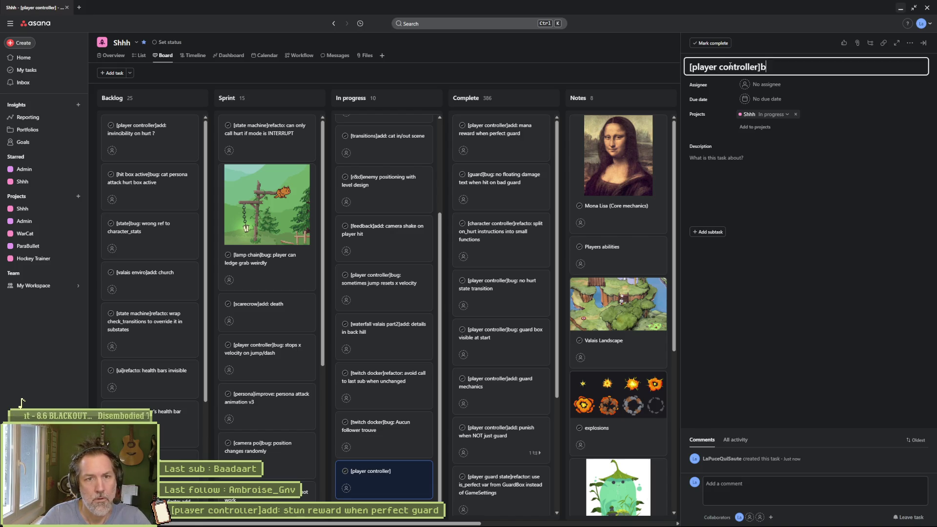
key("Right")
type("bug")
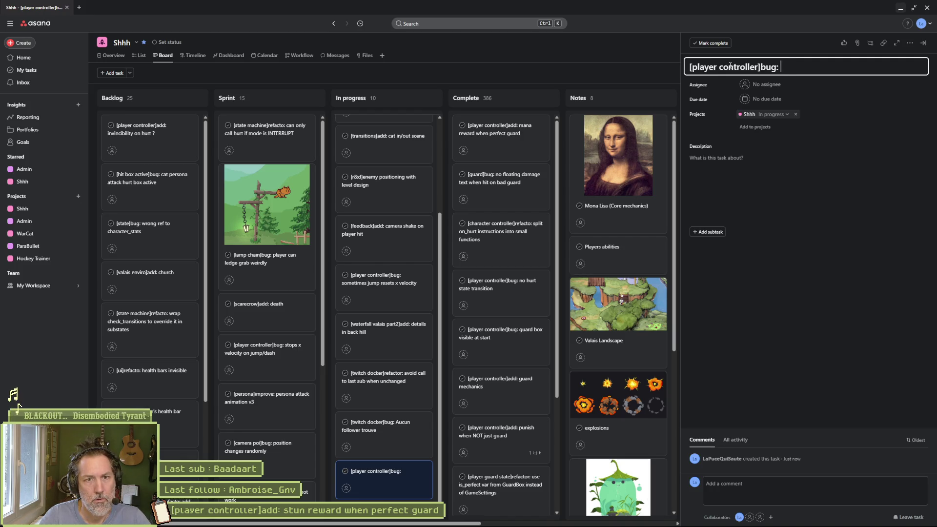
type("instant change direction keeps s")
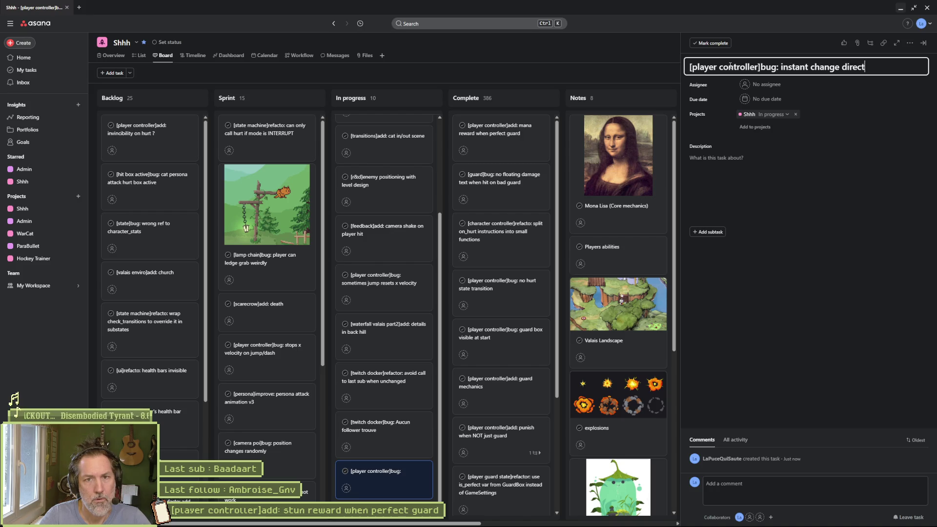
type("pe")
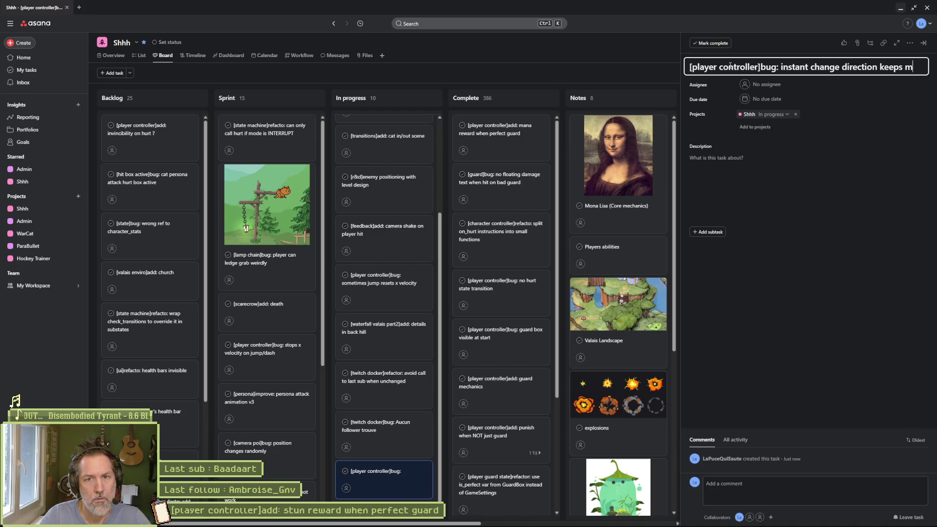
type("ax speed")
Write the expected behaviour and the reproduction steps ('to reproduce: press left wait full speed then simultaneously press opposite direction') in the description.
left_click(760, 175)
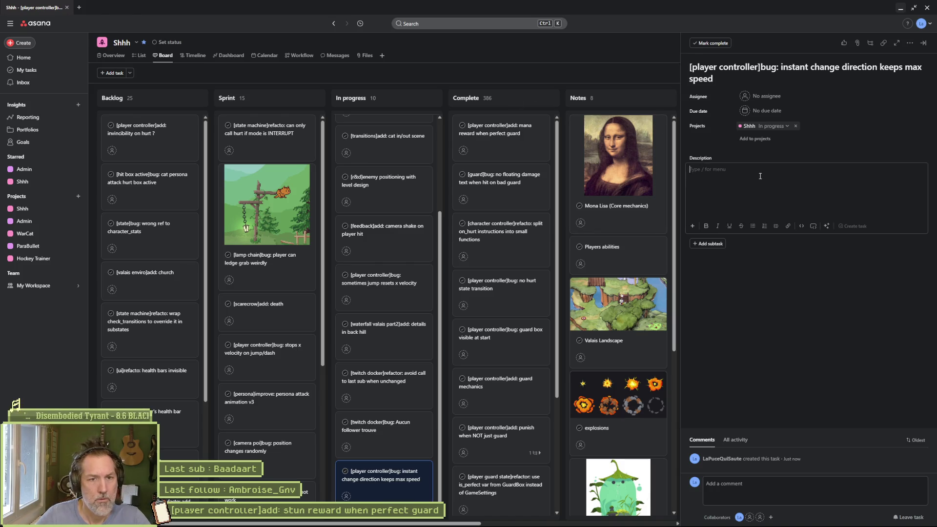
type("should start")
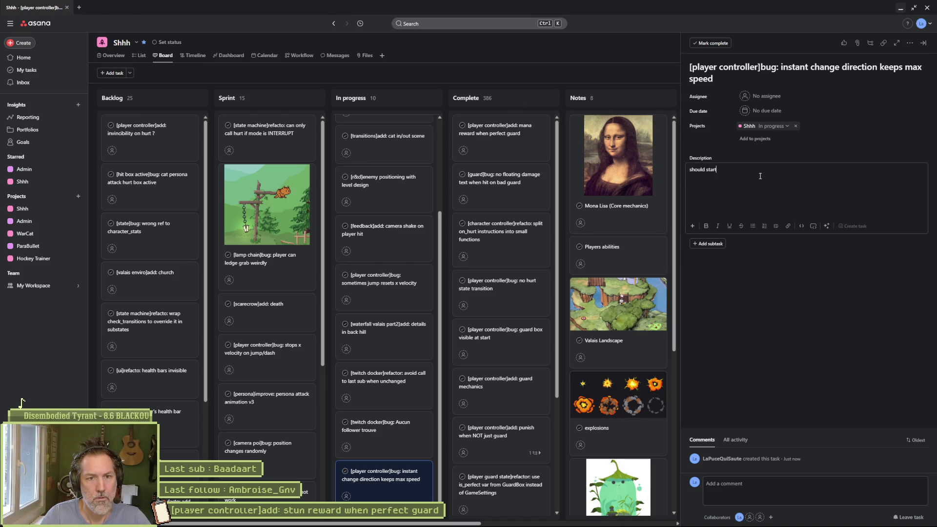
type(" from 0")
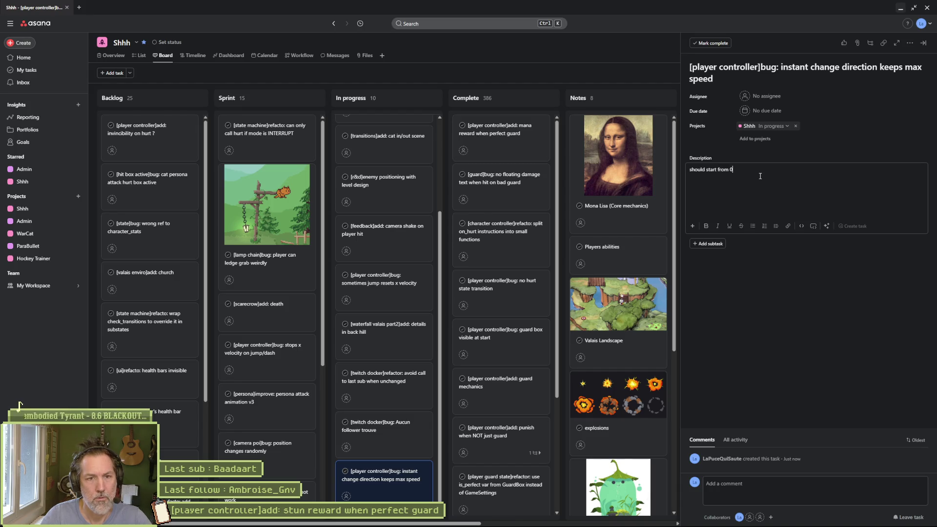
key("Return")
type("to ")
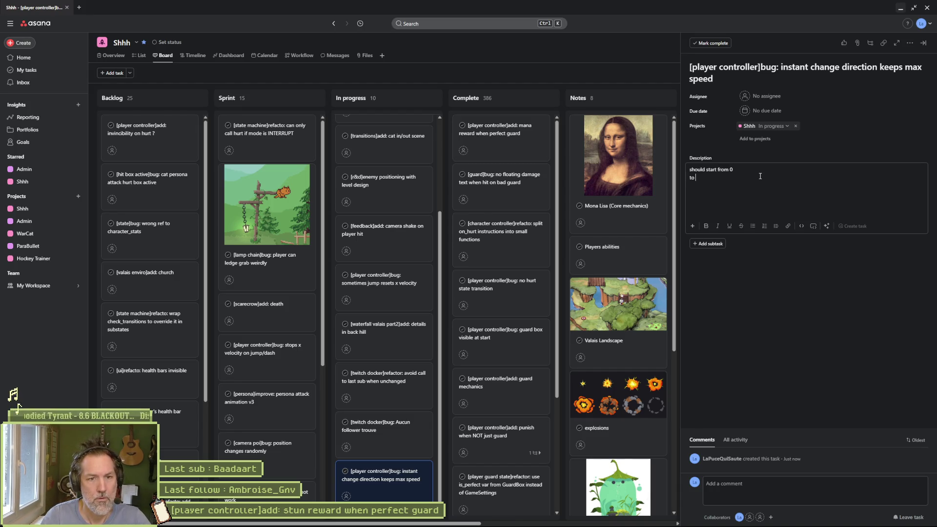
type("reproduce:")
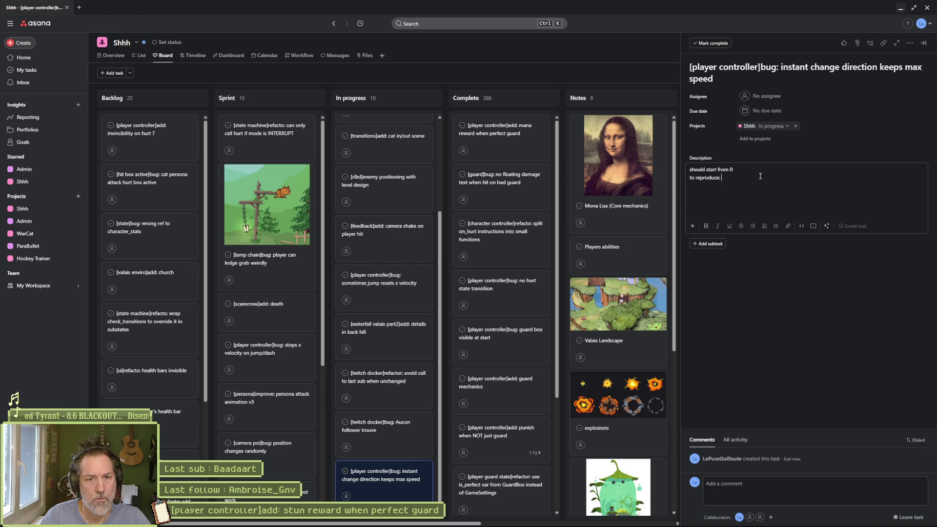
type(" press left wait full speed then simultaneously press opposite direction")
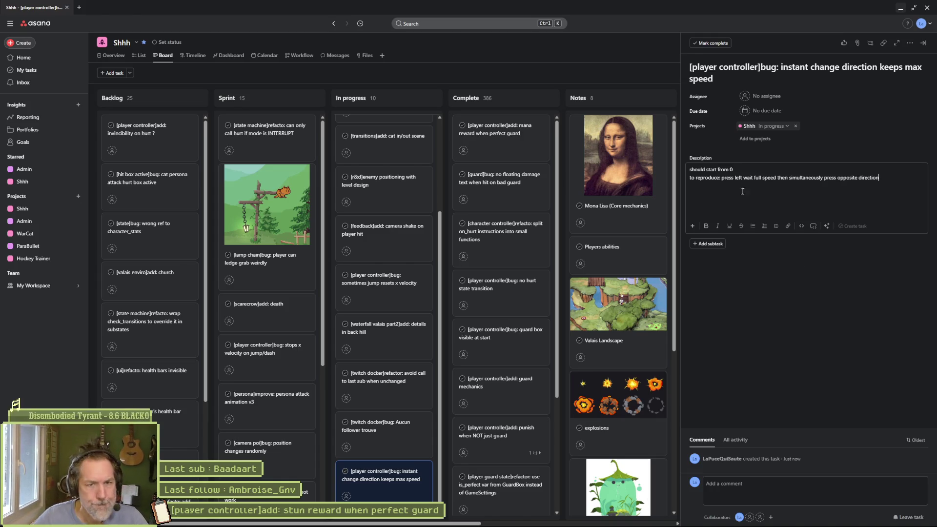
left_click(780, 313)
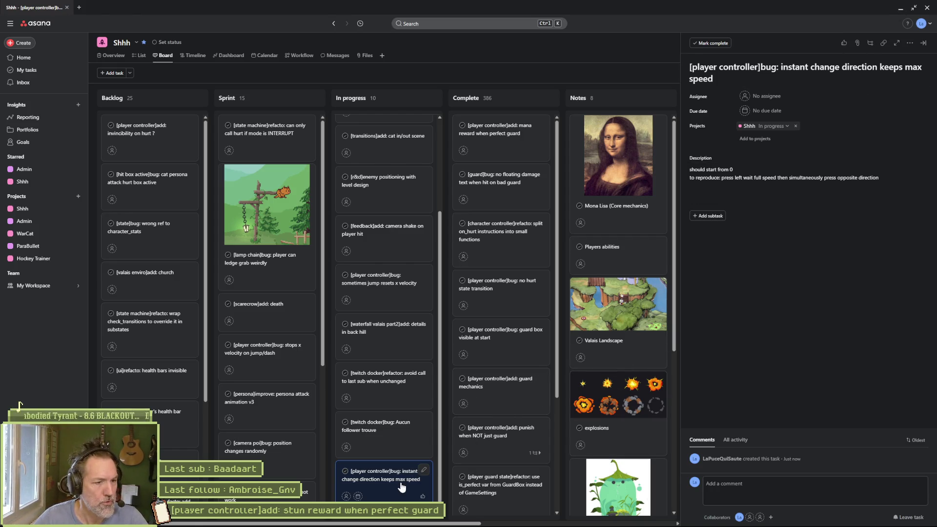
Move the bug card into Sprint, open the stun-reward-on-perfect-guard task, and minimize Asana.
mouse_move(401, 487)
left_mouse_down()
mouse_move(290, 209)
mouse_move(287, 146)
left_mouse_up()
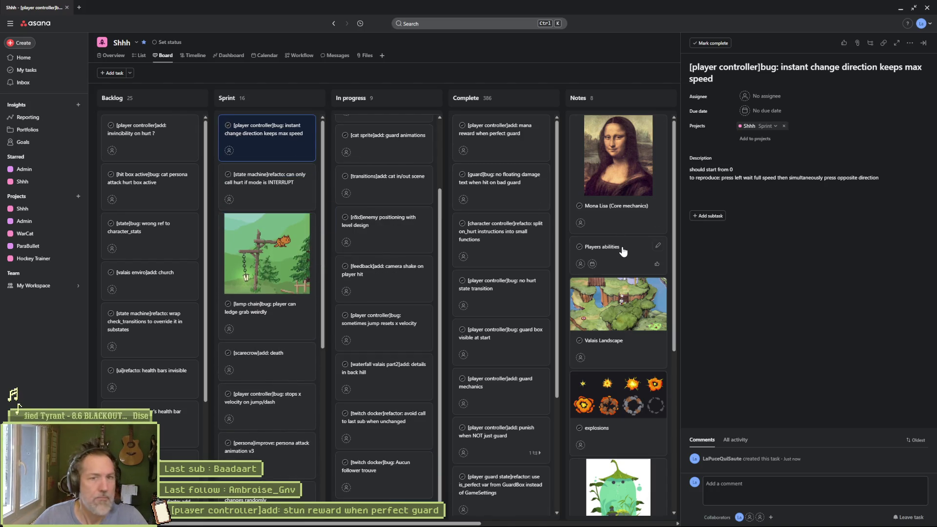
scroll(389, 278, "up", 2)
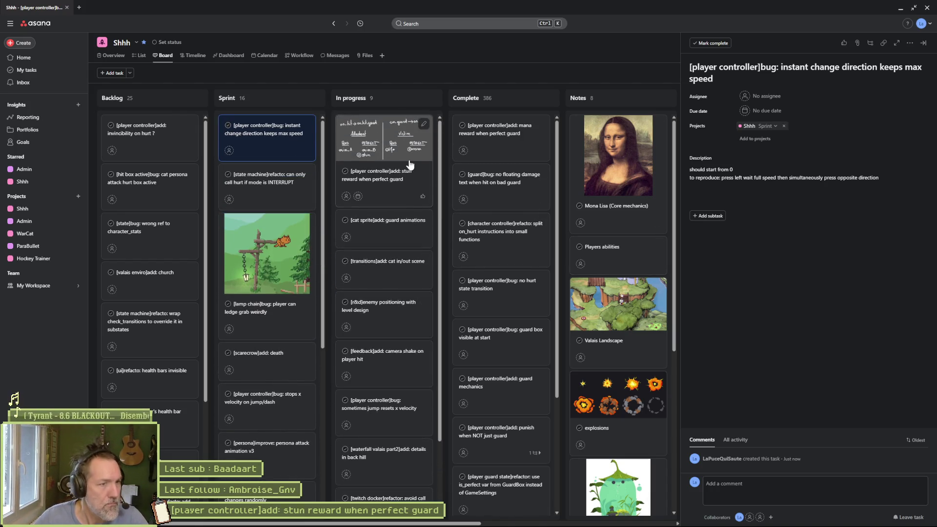
left_click(401, 184)
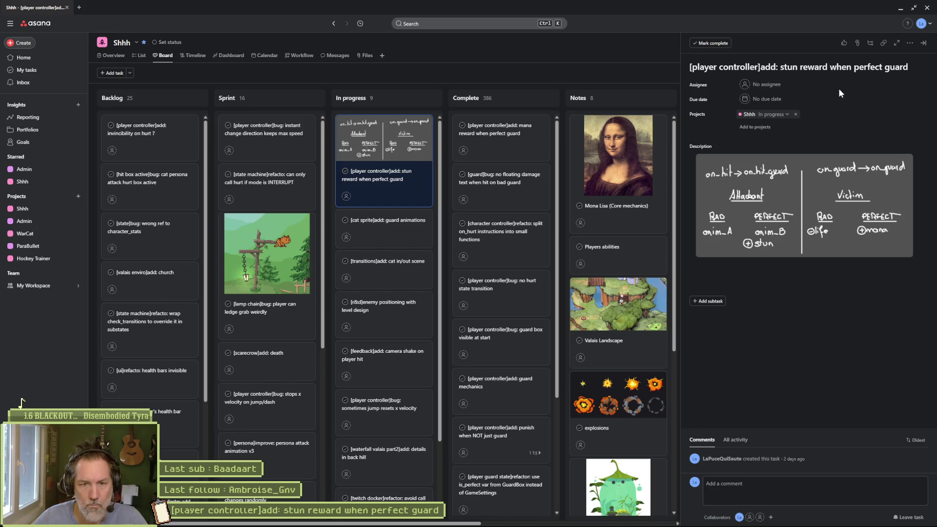
left_click(902, 13)
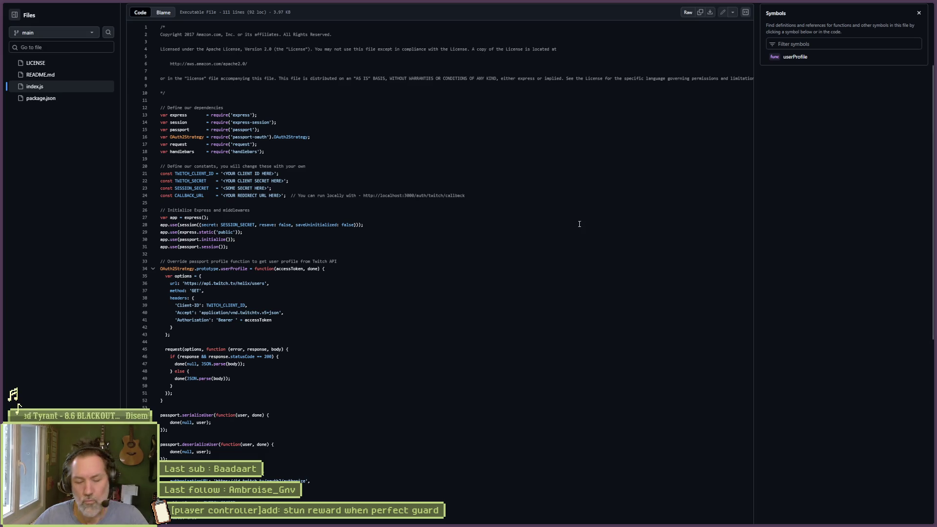
Cycle to the guitar tab search results, page through more video results, then switch to Songsterr.
key("ctrl+t")
key("ctrl+Tab")
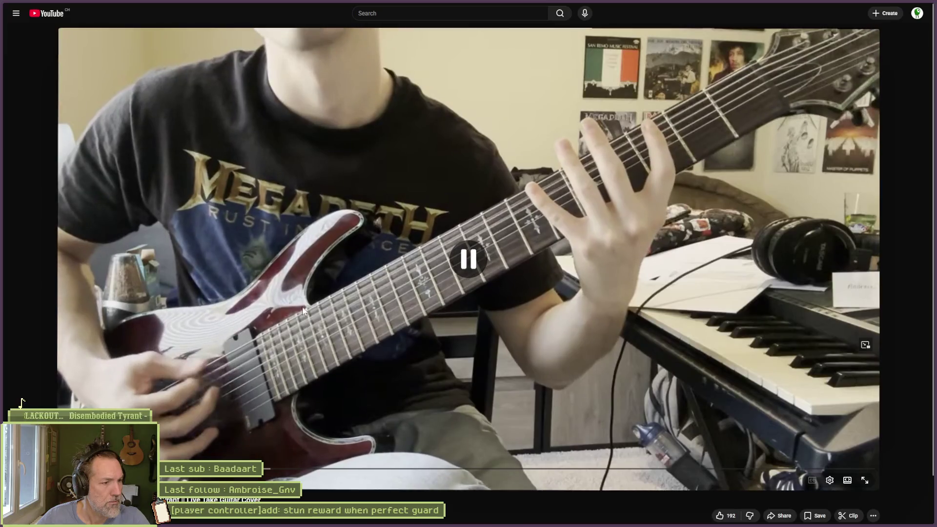
key("ctrl+Tab")
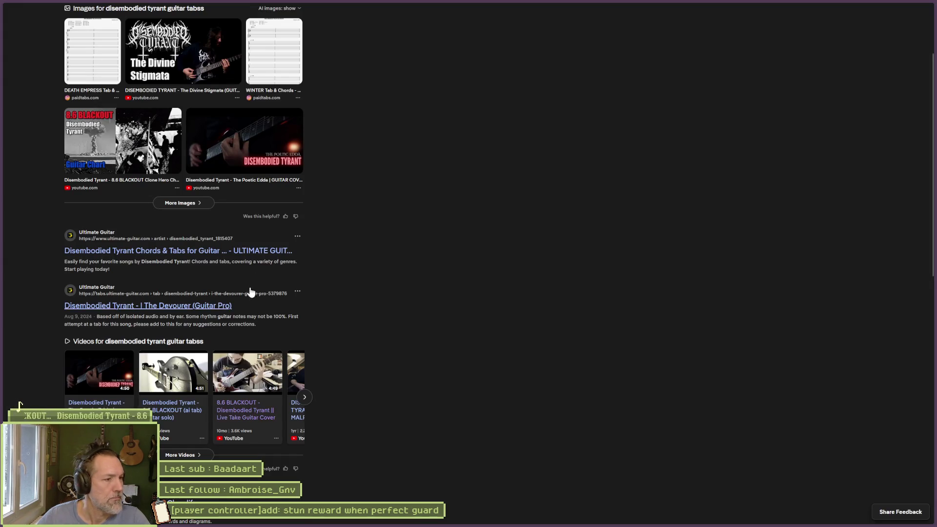
left_click(304, 398)
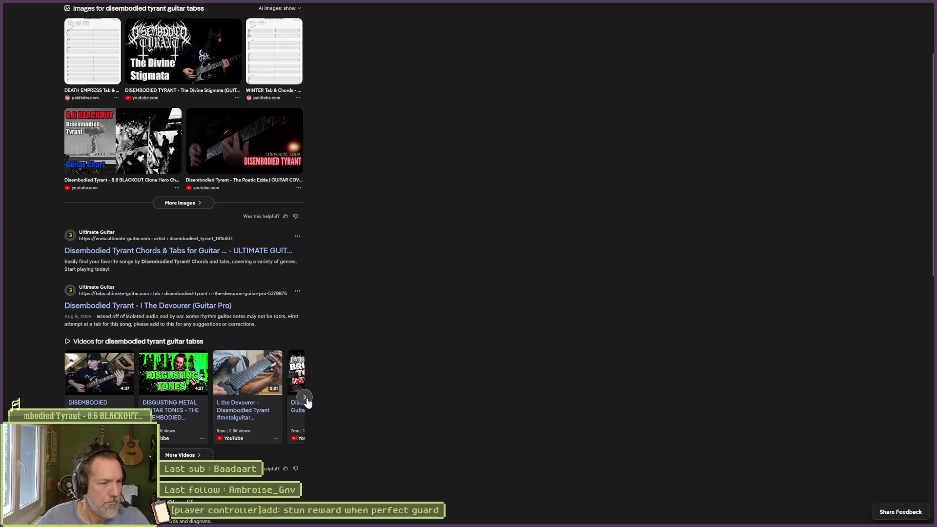
left_click(305, 398)
left_click(305, 399)
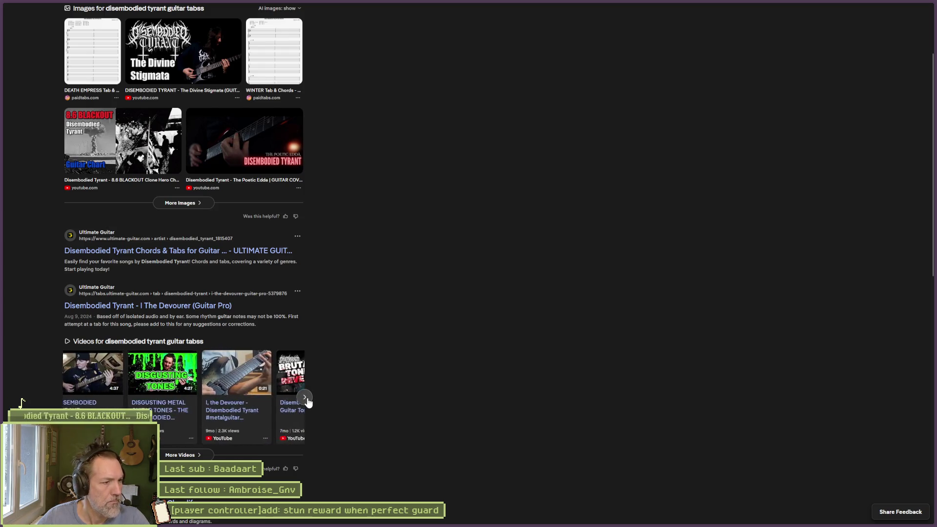
scroll(399, 258, "up", 2)
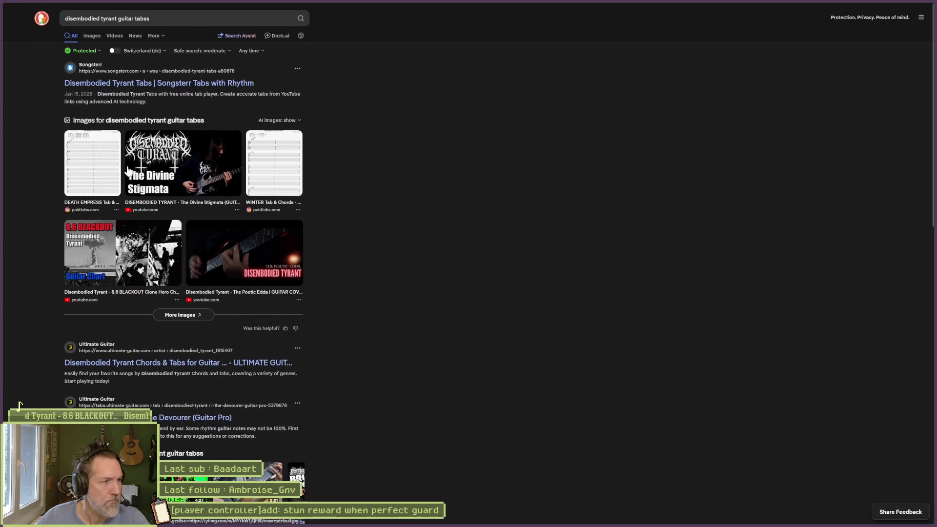
key("ctrl+Tab")
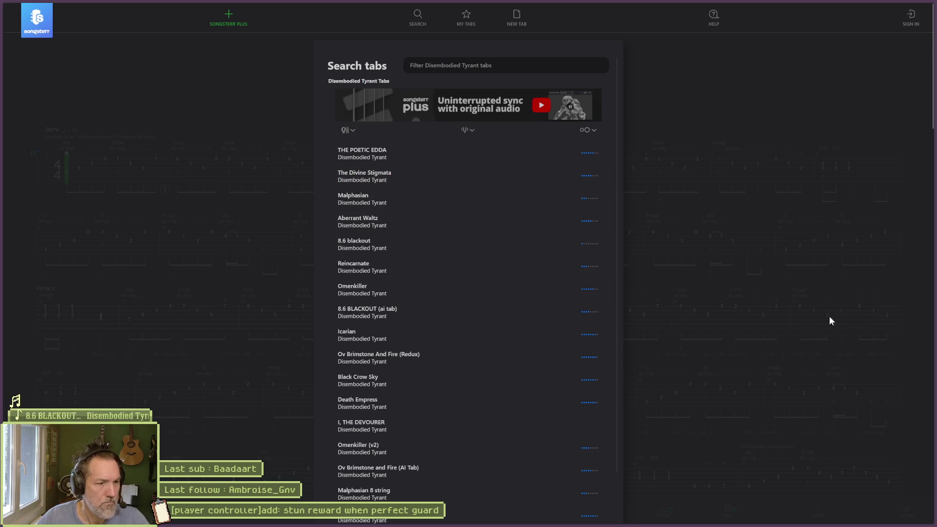
Open the 8.6 BLACKOUT - Guitar Solo (AI) tab, jump to its last bar, then move to the Twitch forum tab.
scroll(510, 381, "down", 1)
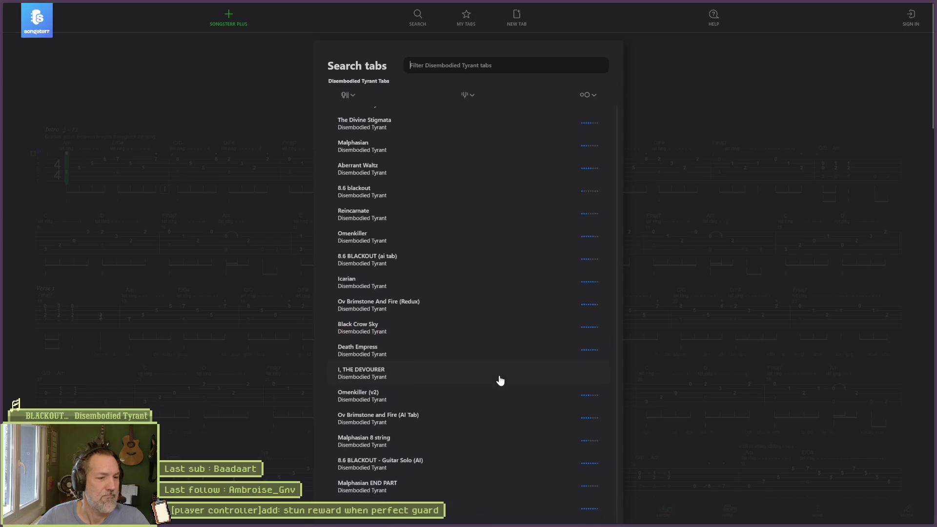
left_click(466, 464)
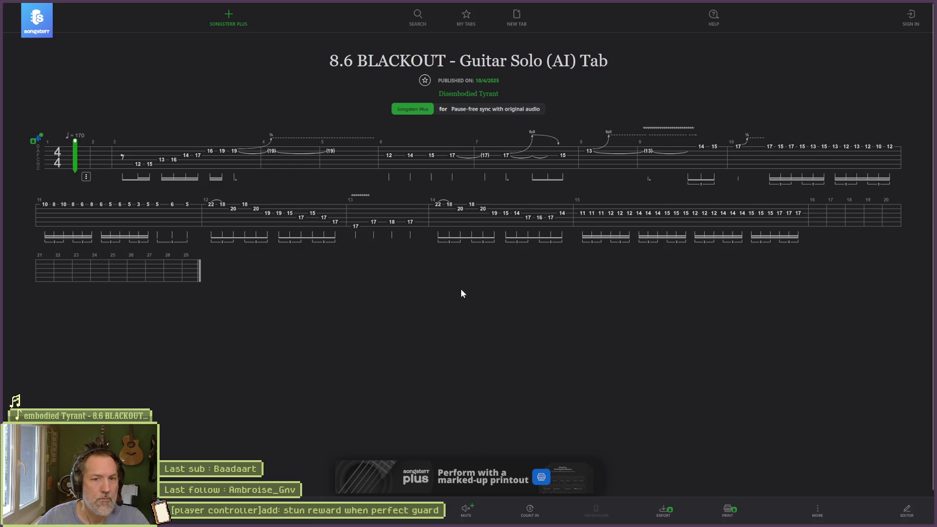
key("End")
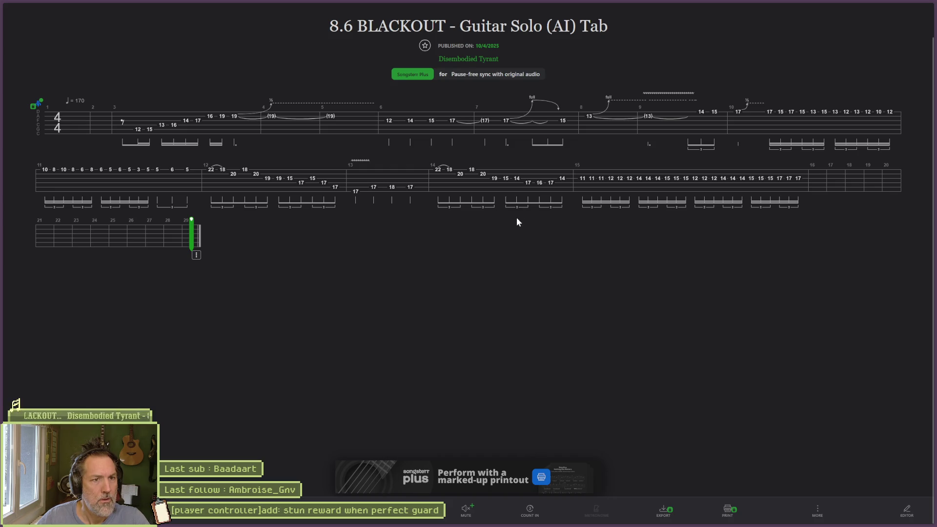
key("ctrl+Tab")
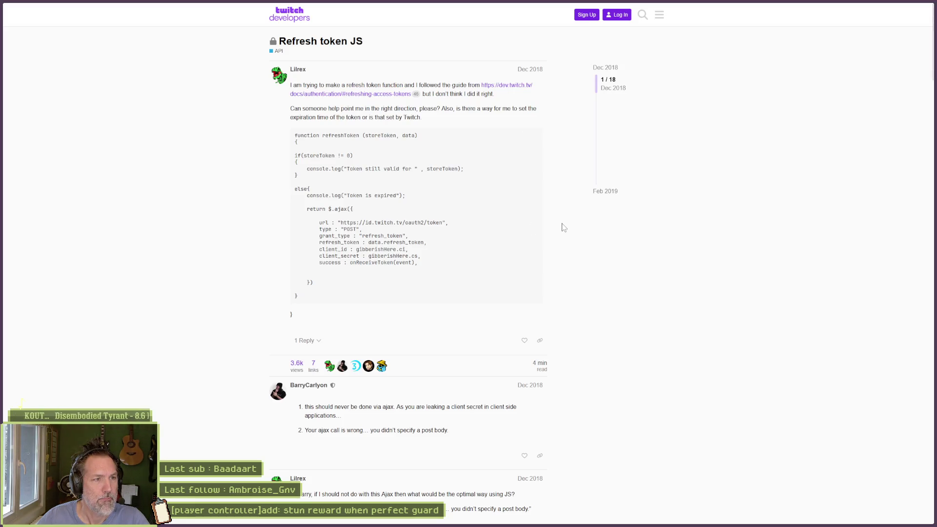
Switch from the browser back to Godot's script editor showing character_controller.gd.
key("alt+Tab")
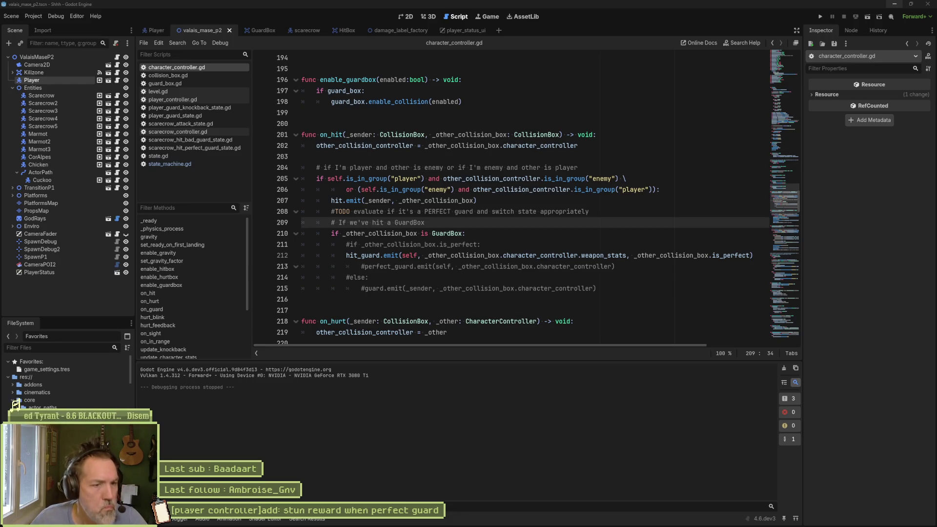
Delete on_hit's TODO and commented-out guard lines, add a blank line after hit.emit, and select hit_guard.
left_click(631, 301)
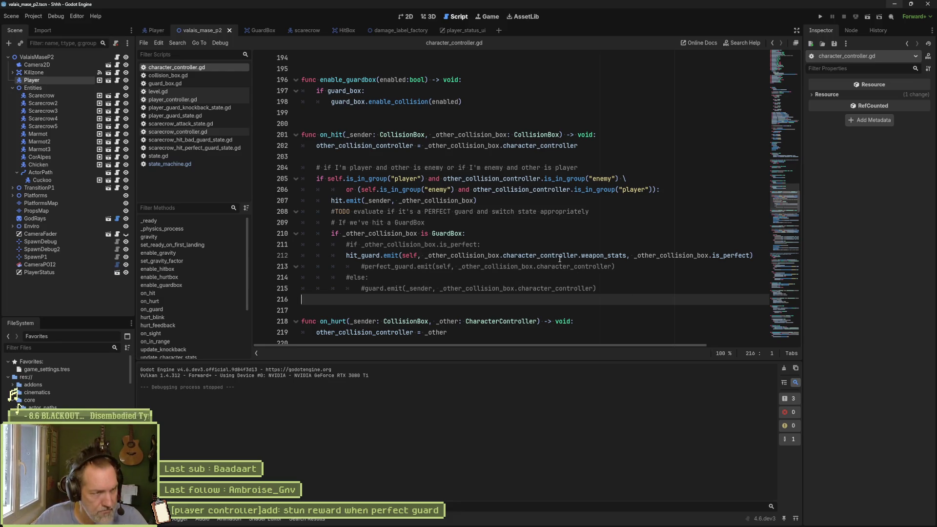
left_click(451, 212)
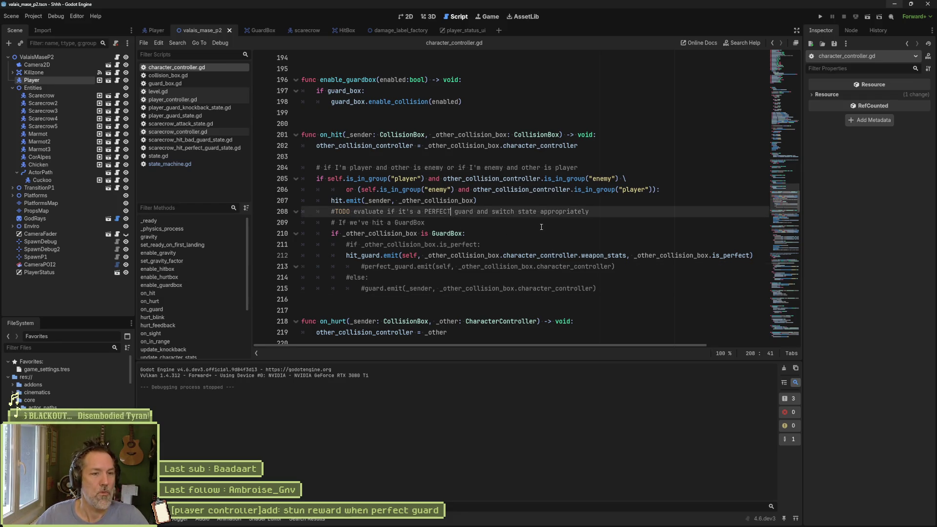
key("ctrl+shift+k")
key("ctrl+shift+k")
key("Down")
key("ctrl+shift+k")
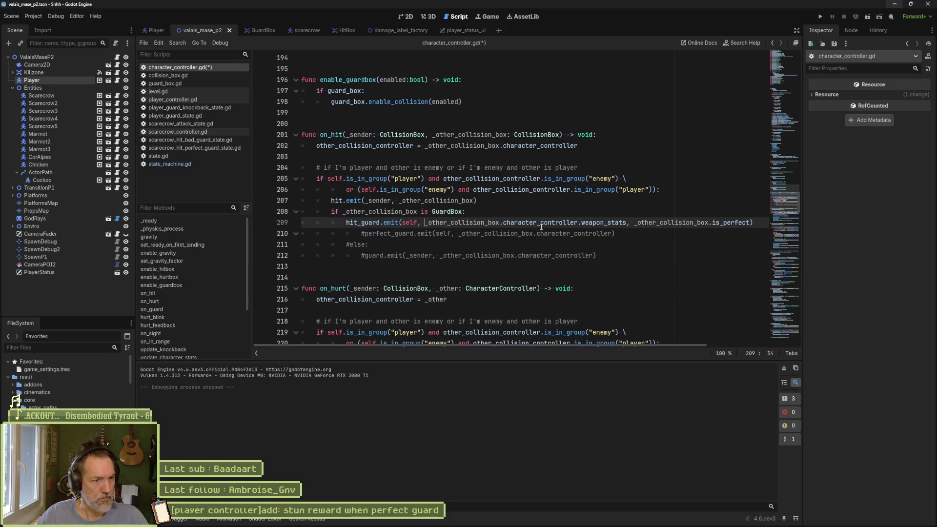
key("Down")
key("ctrl+shift+k")
key("ctrl+shift+k")
key("ctrl+shift+k")
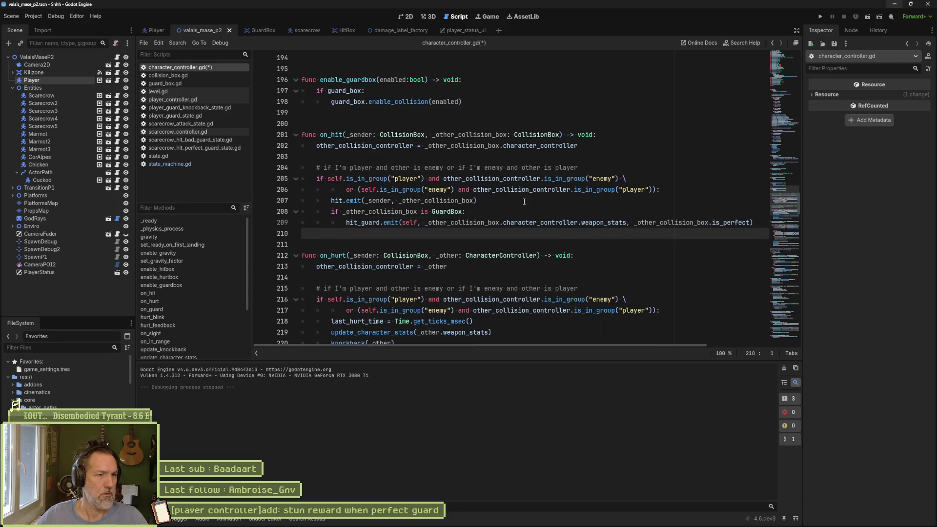
left_click(521, 202)
key("Return")
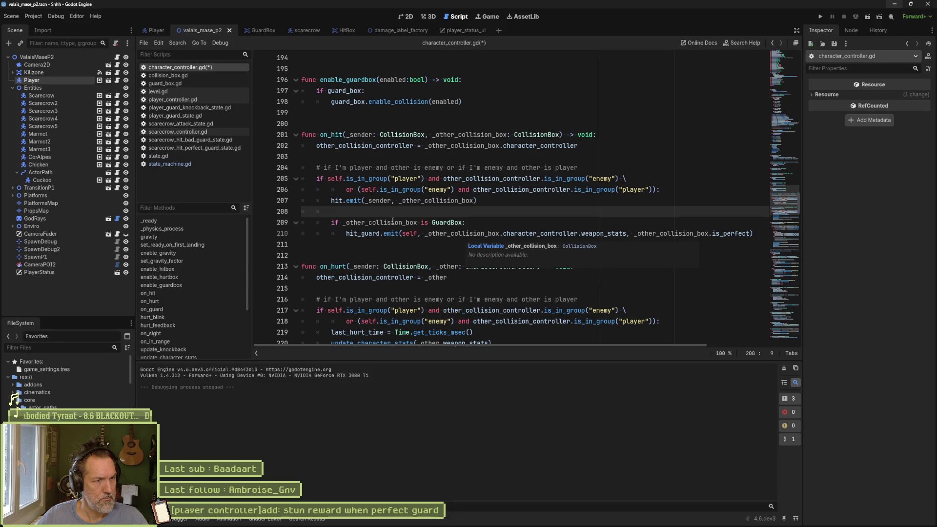
double_click(356, 233)
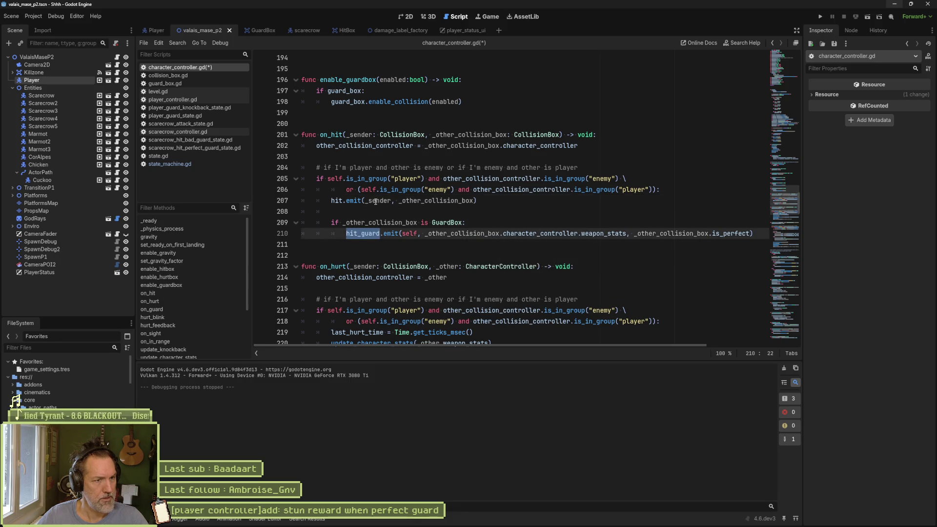
Save character_controller.gd with the cleaned-up guard code.
key("ctrl+s")
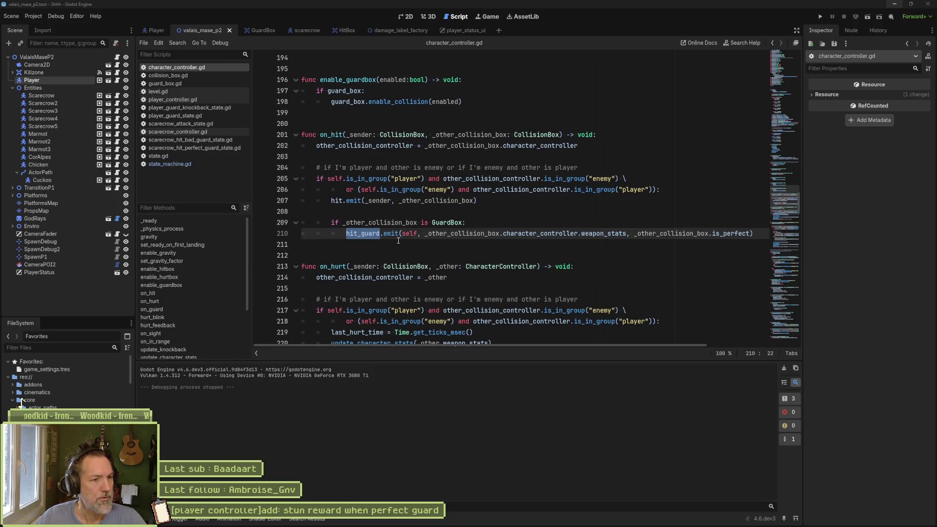
Review collision_box.gd's hurt signal declaration, then guard_box.gd.
scroll(408, 236, "down", 3)
left_click(185, 77)
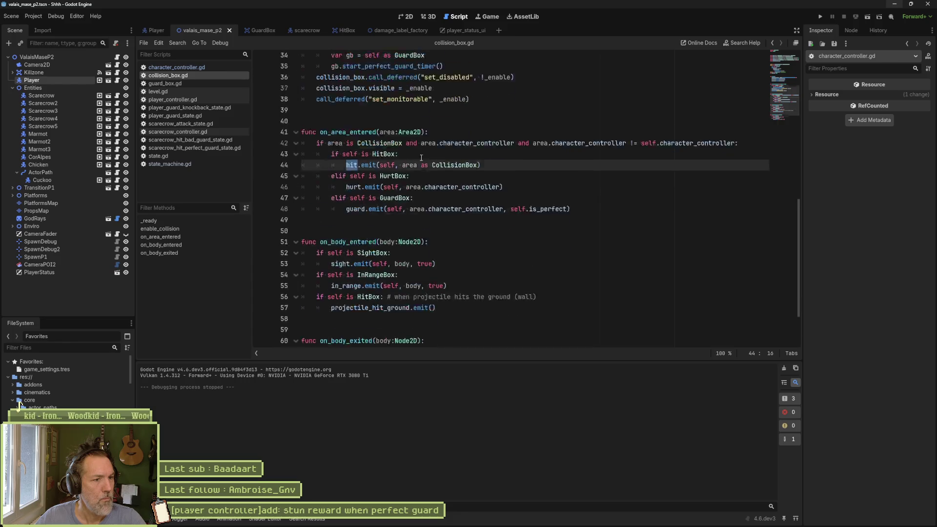
scroll(430, 164, "up", 9)
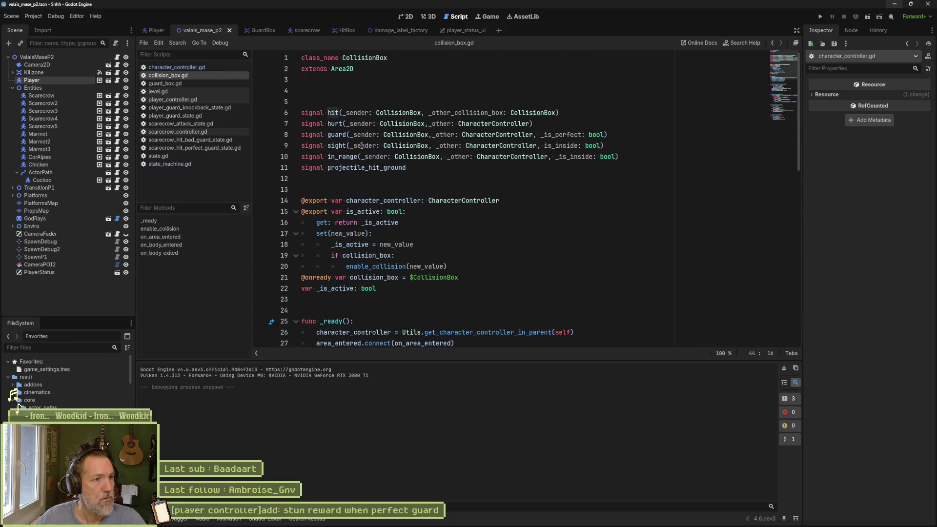
left_click(328, 121)
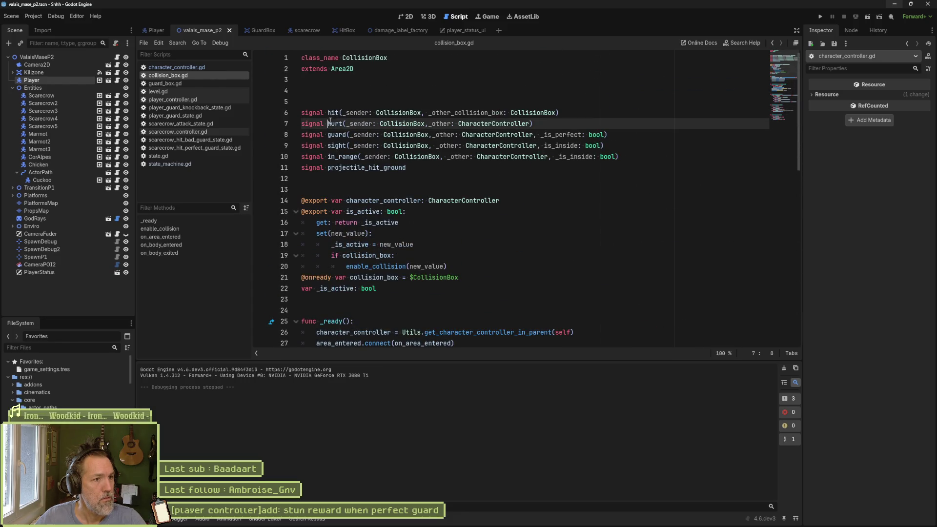
left_click(203, 84)
Look through level.gd, player_controller.gd and player_guard_knockback_state.gd, then run the game with F5.
scroll(402, 136, "down", 4)
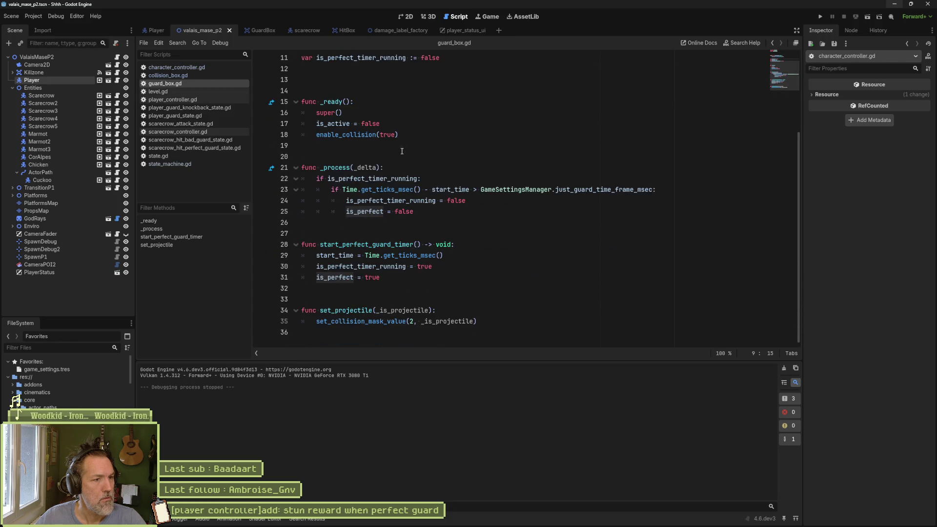
left_click(164, 91)
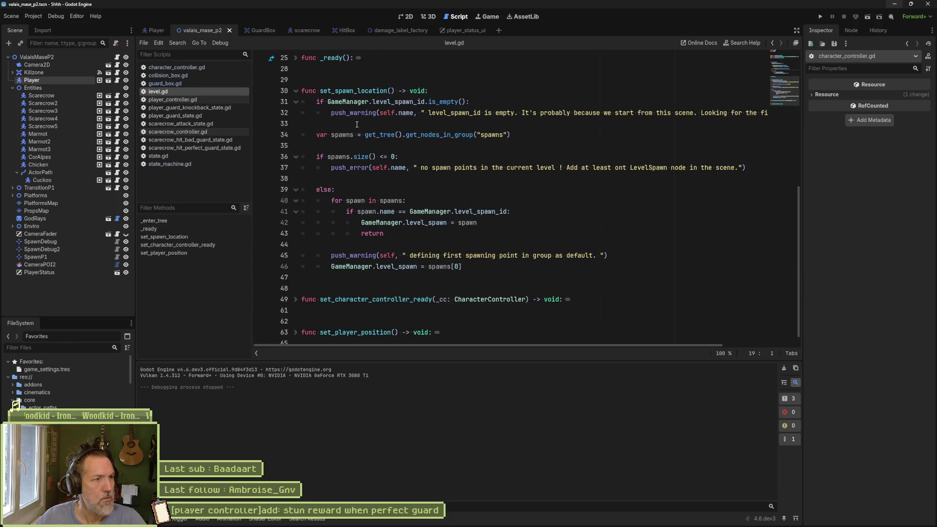
left_click(172, 100)
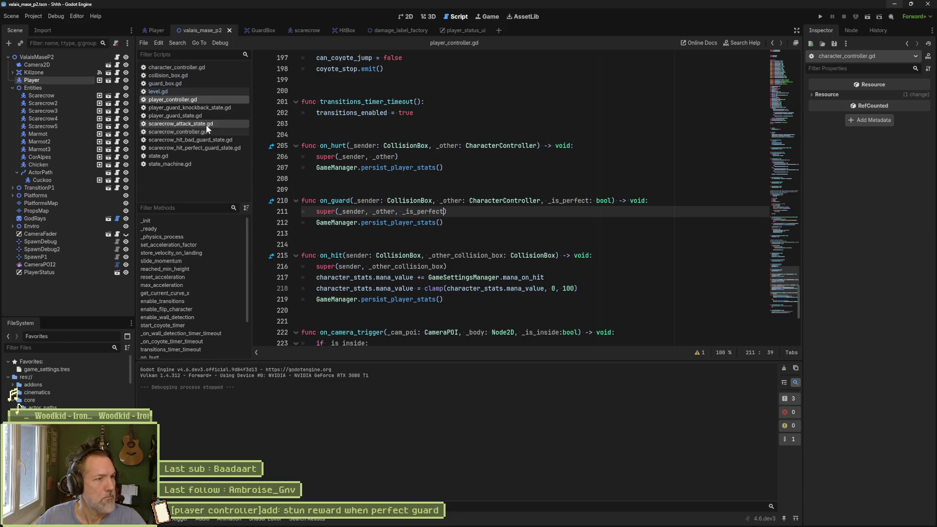
left_click(218, 110)
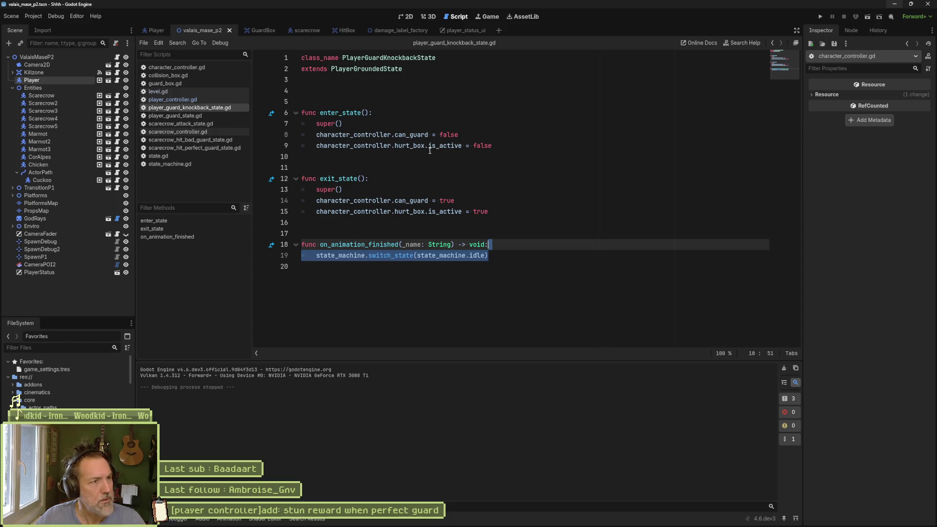
key("F5")
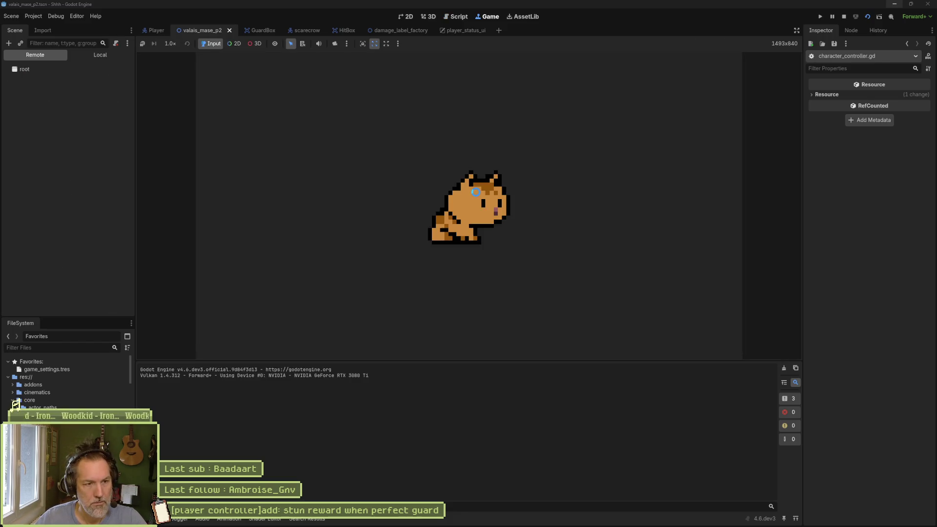
Walk the cat right, then back left to the scarecrow, hit it with a combo, and move right.
key("Right")
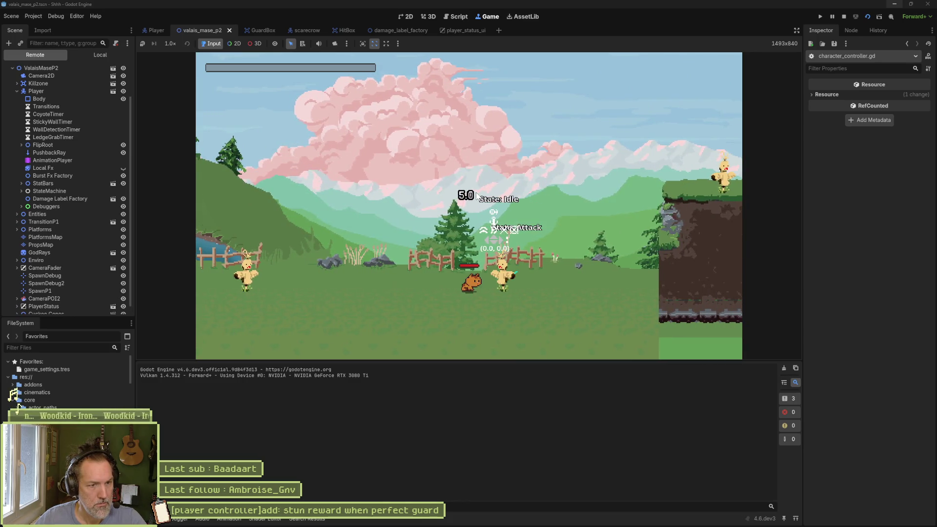
key("Right")
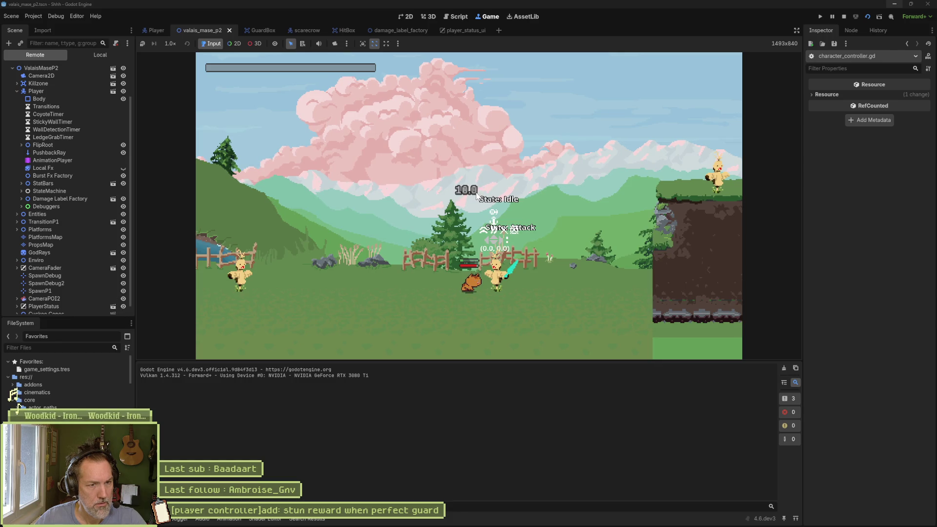
key("Right")
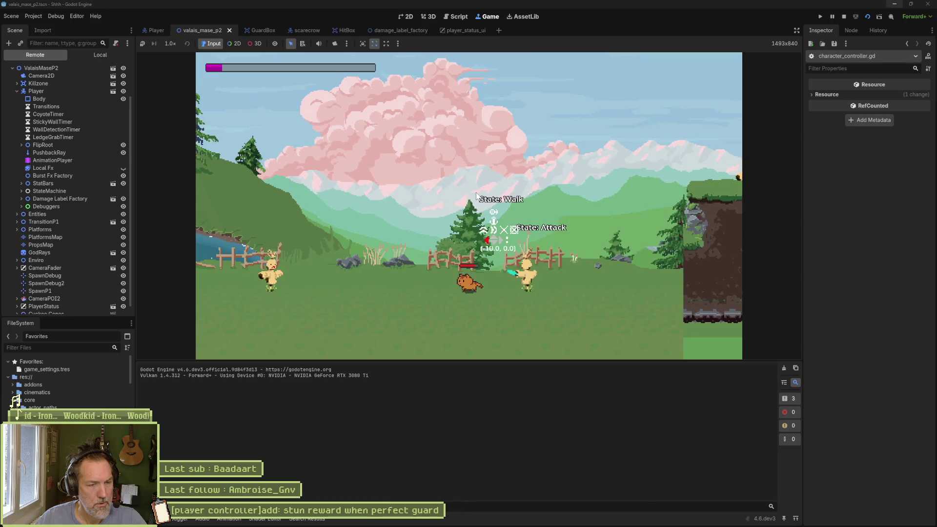
key("Left")
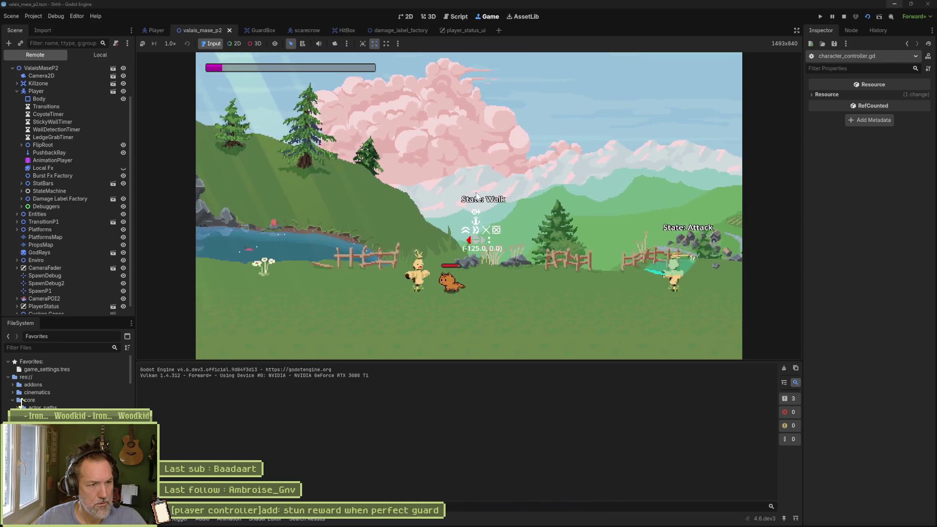
key("x")
key("x")
key("x")
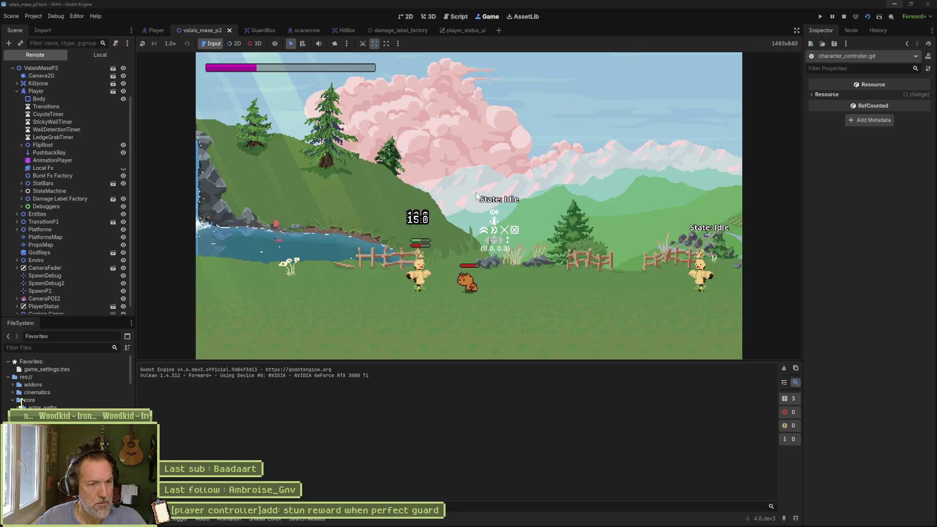
key("Right")
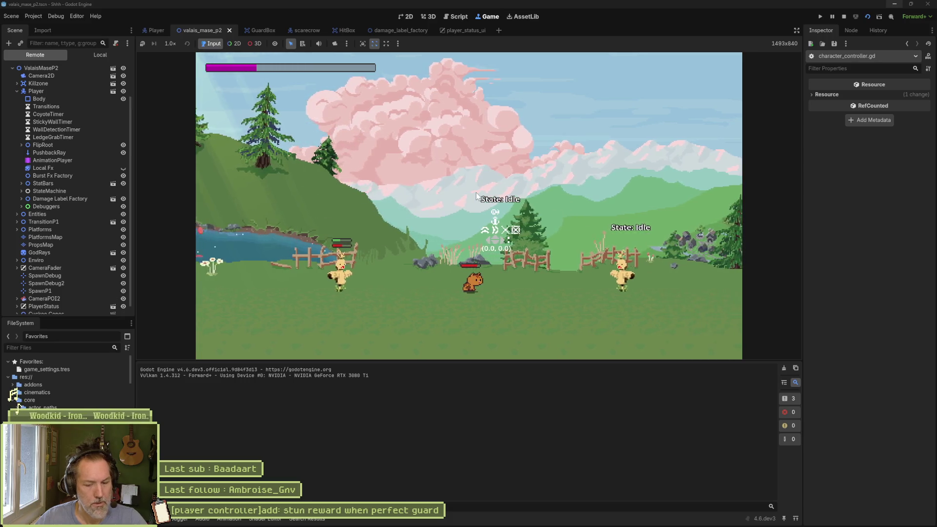
Stop the game, delete scarecrow_attack_state.gd's commented code on lines 23–35, save, and open scarecrow_controller.gd.
key("F8")
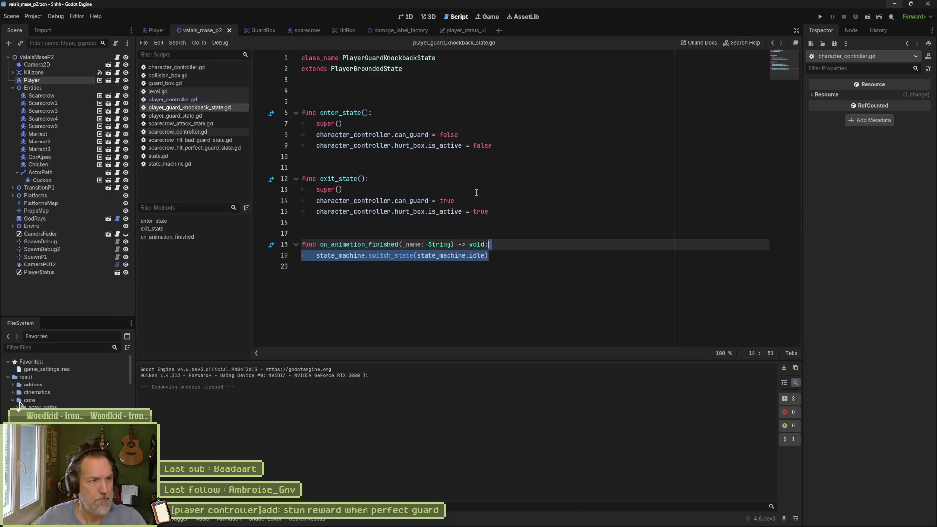
left_click(207, 123)
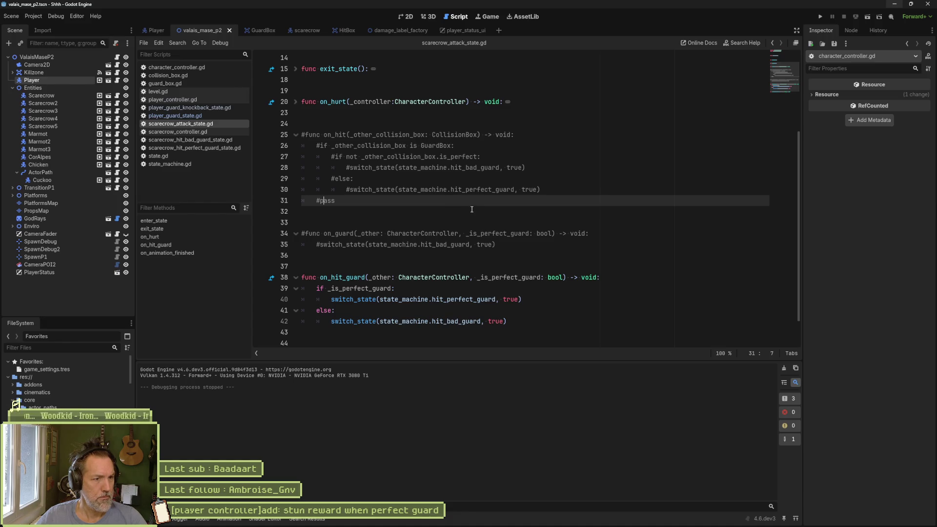
mouse_move(429, 277)
left_mouse_down()
mouse_move(468, 283)
mouse_move(507, 321)
left_mouse_up()
left_click_drag(428, 135, 432, 244)
left_click_drag(535, 235, 534, 112)
key("BackSpace")
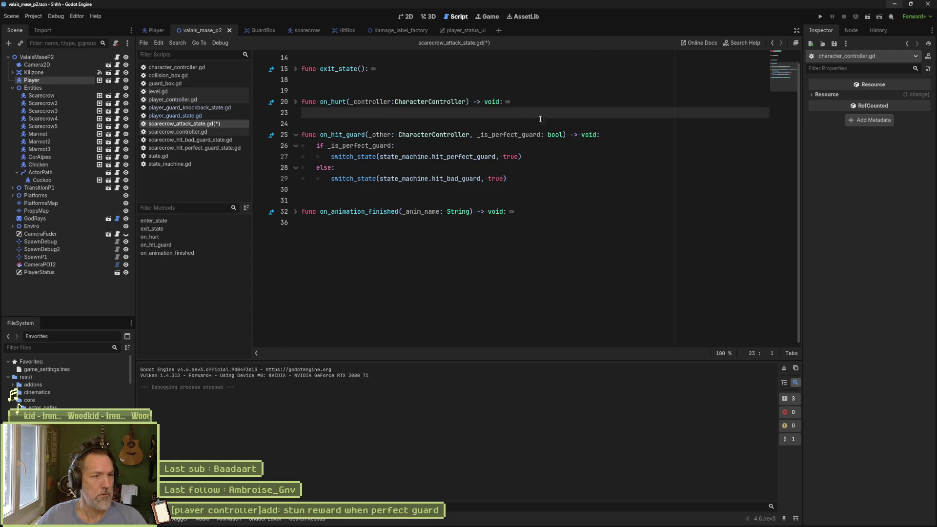
key("ctrl+s")
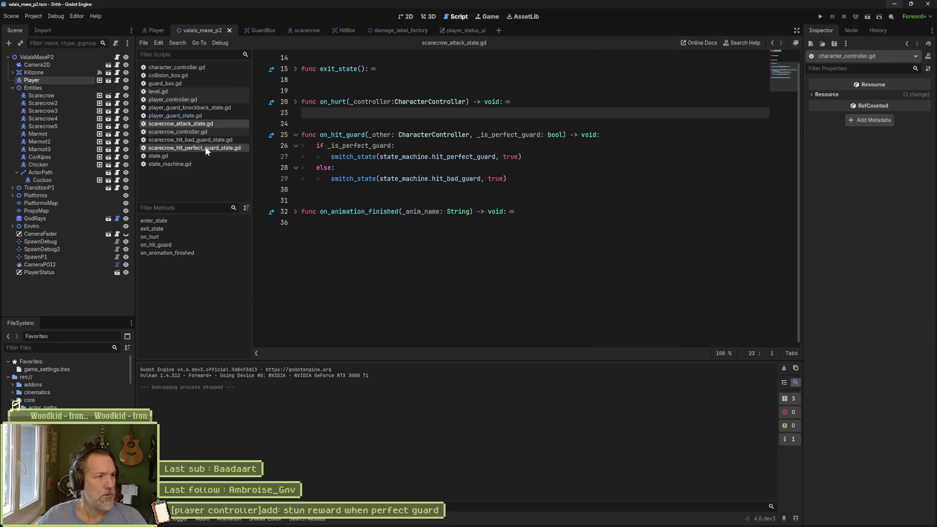
left_click(215, 131)
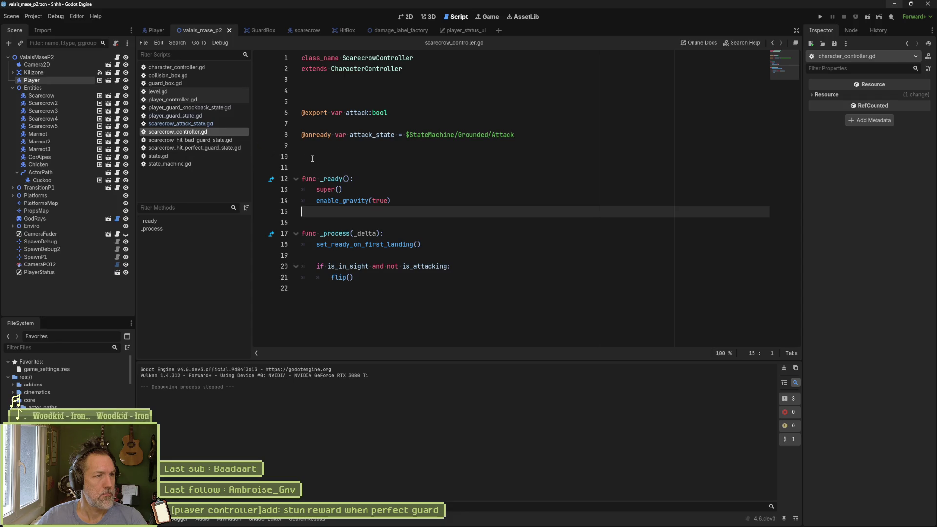
Review the bad-guard and perfect-guard state scripts, highlighting stun_value = 100.0, then run the game.
left_click(214, 140)
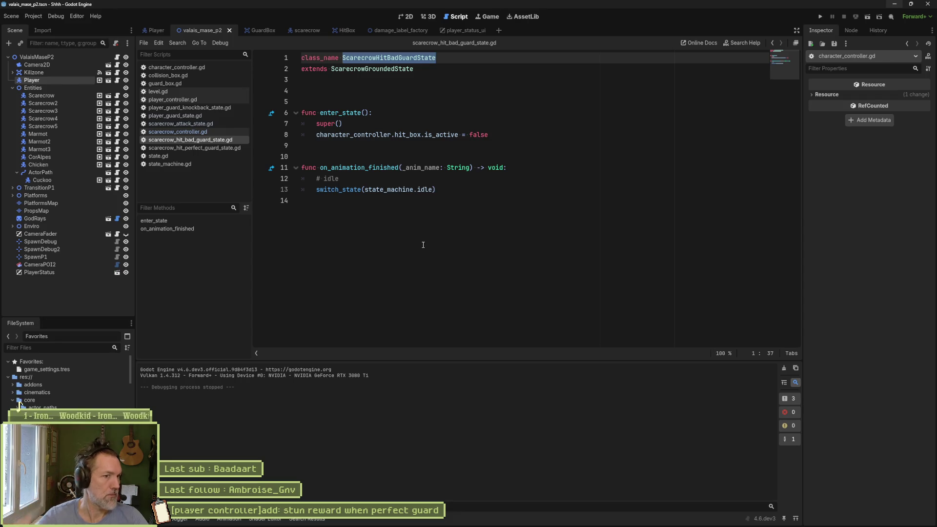
left_click(227, 148)
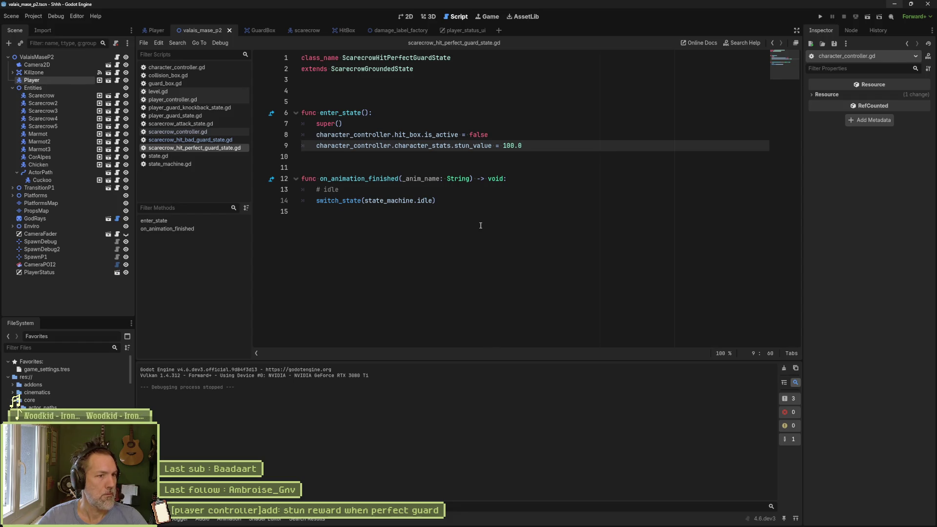
left_click_drag(511, 145, 357, 143)
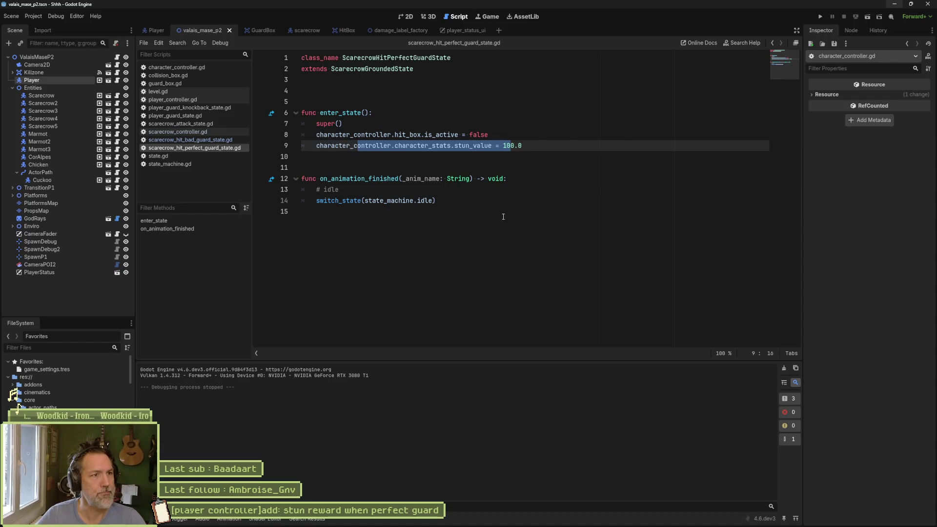
key("F5")
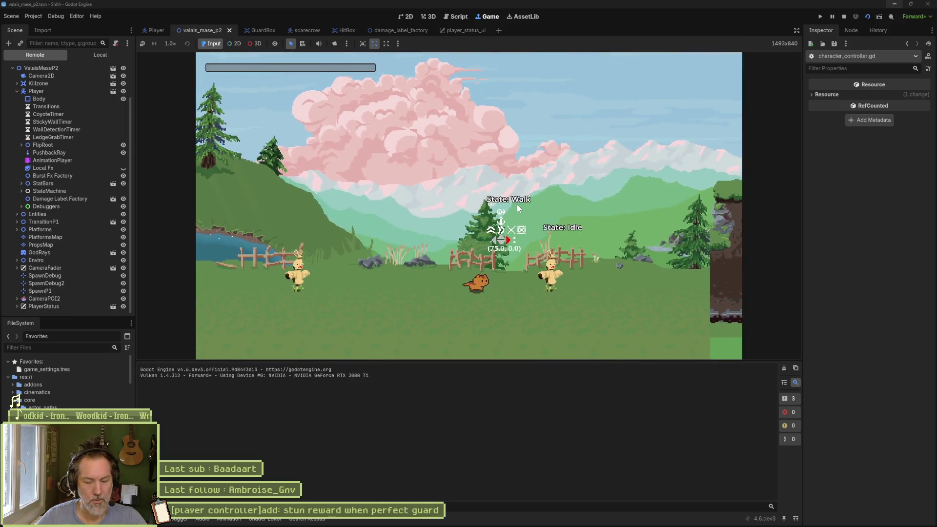
Stop the game and uncheck Show Debuggers on the Player node in the Inspector.
key("F8")
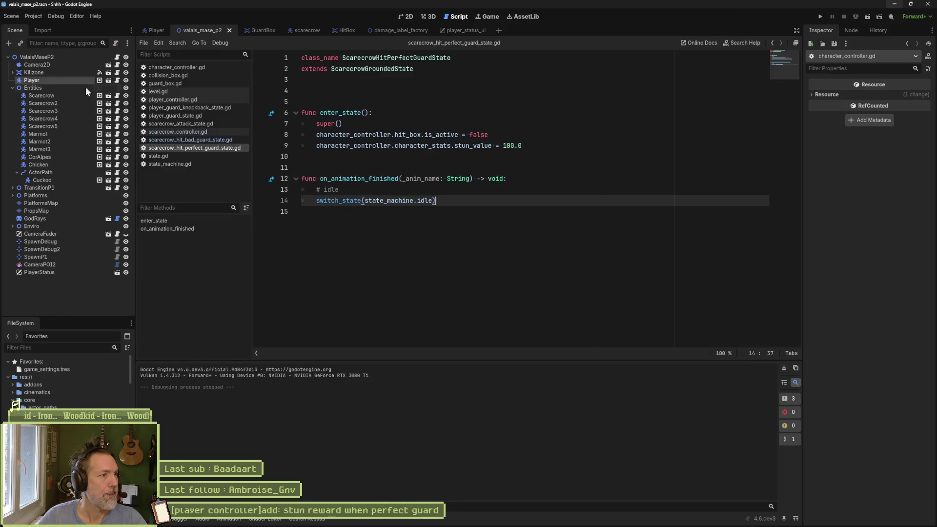
left_click(59, 80)
scroll(857, 497, "down", 10)
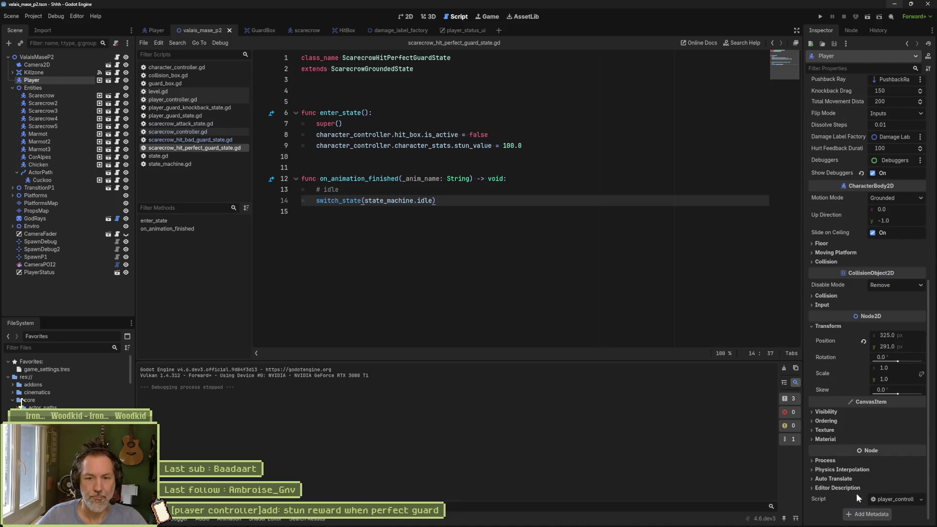
left_click(872, 173)
Run the scene with F6, move toward the scarecrow and attack it, then stop the game.
key("F6")
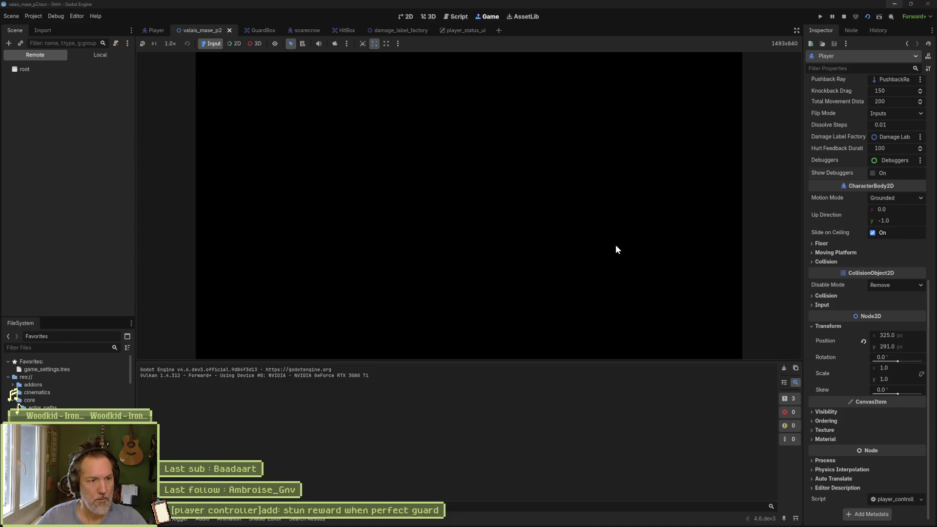
key("Right")
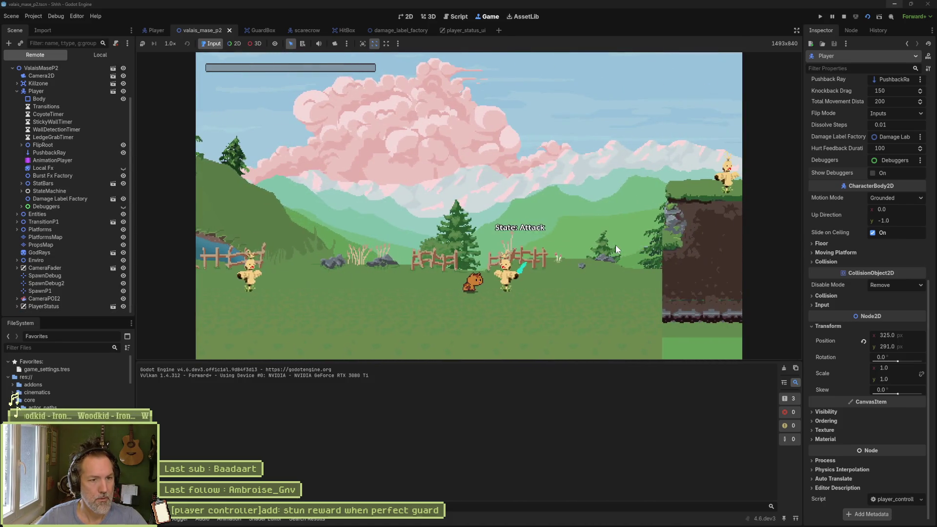
key("x")
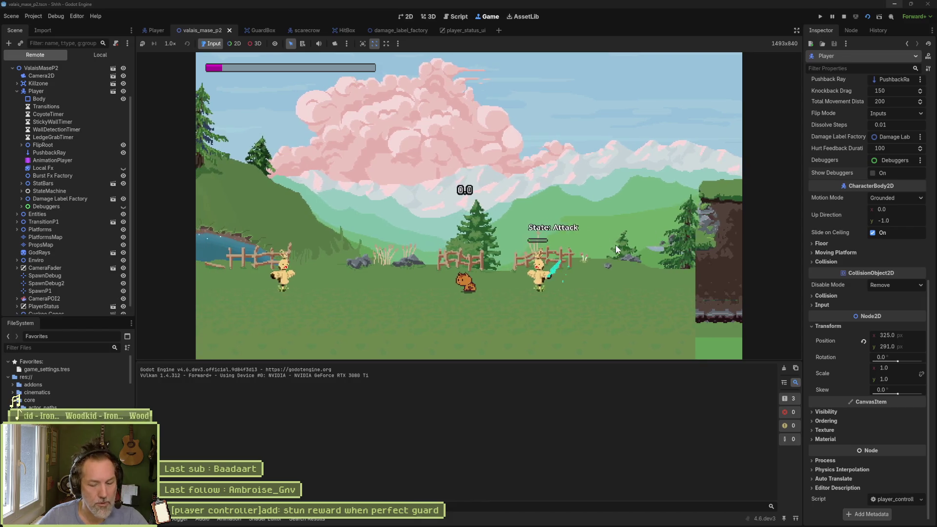
key("F8")
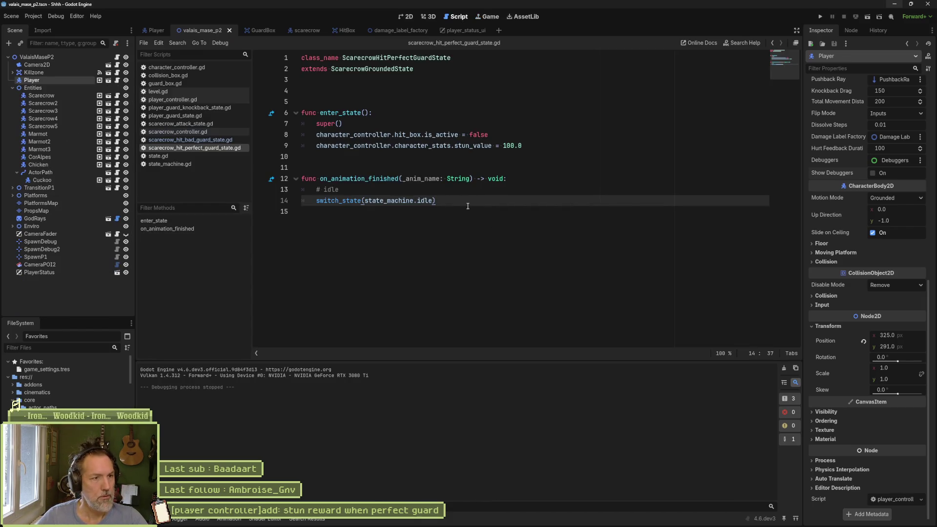
Copy the stun-reward task title from the Asana board.
left_click(484, 518)
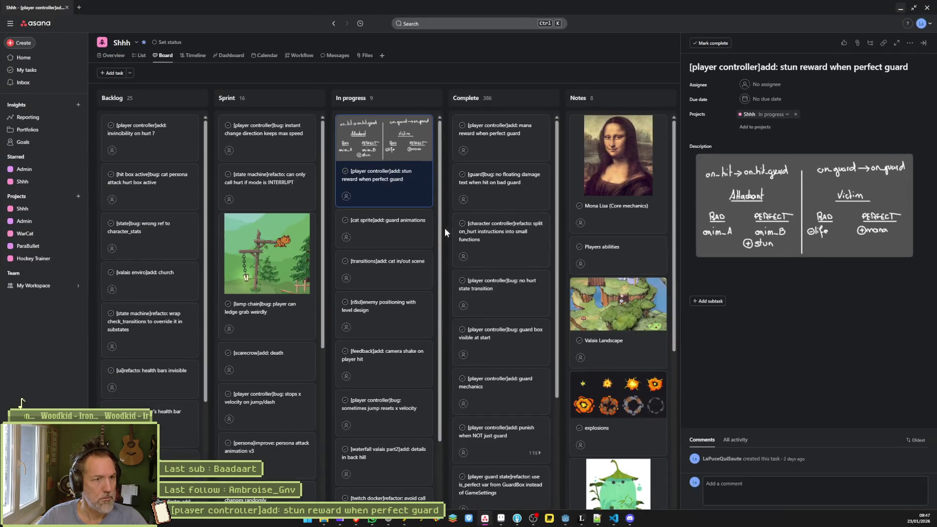
left_click(802, 68)
key("ctrl+a")
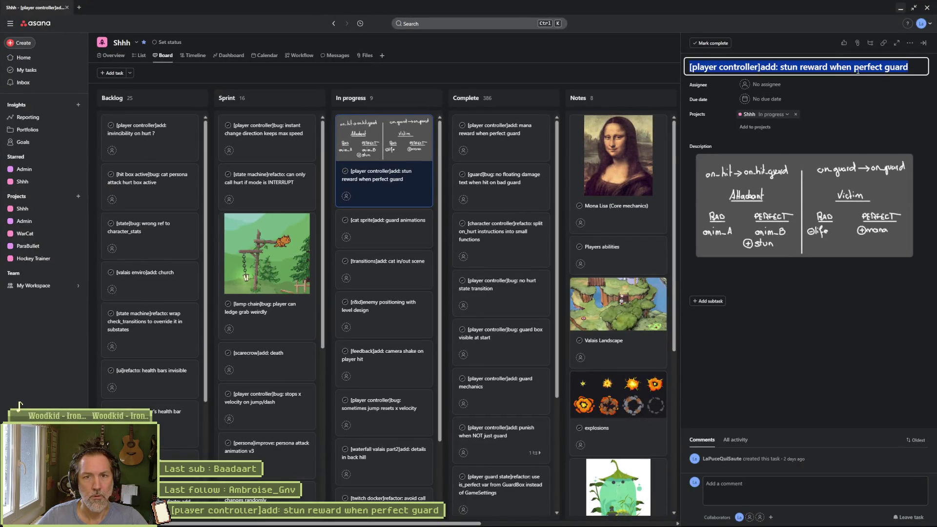
Paste the title into Fork's commit message, append the hit/hit_guard/guard refactor note, and view collision_box.gd's diff.
left_click(518, 518)
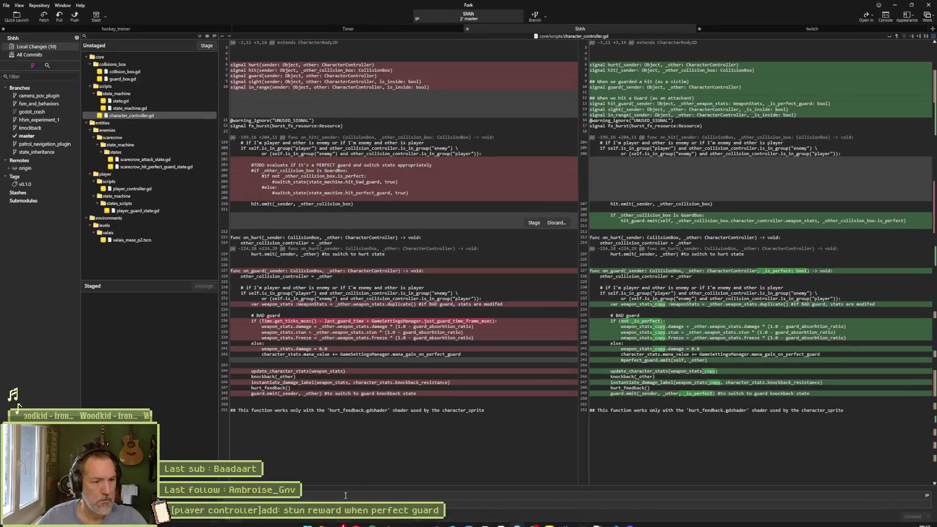
left_click(344, 494)
key("ctrl+v")
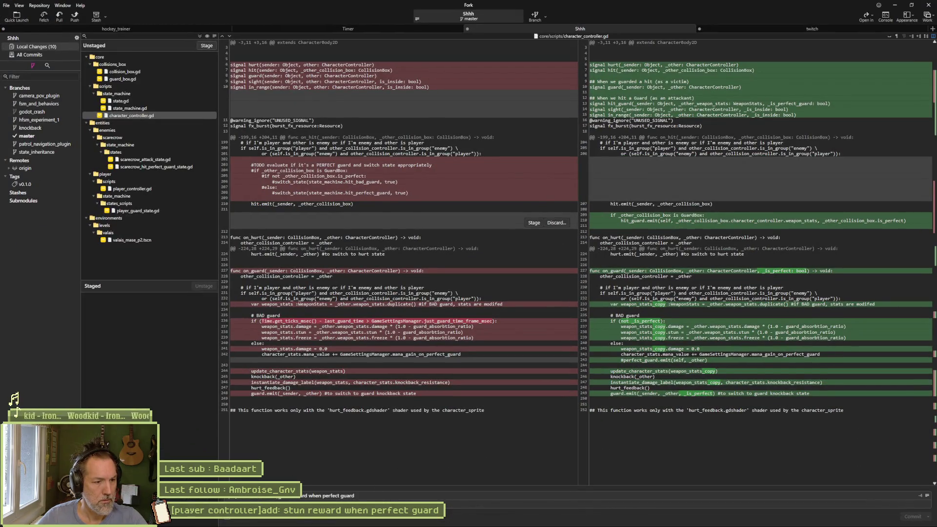
type("ed & [")
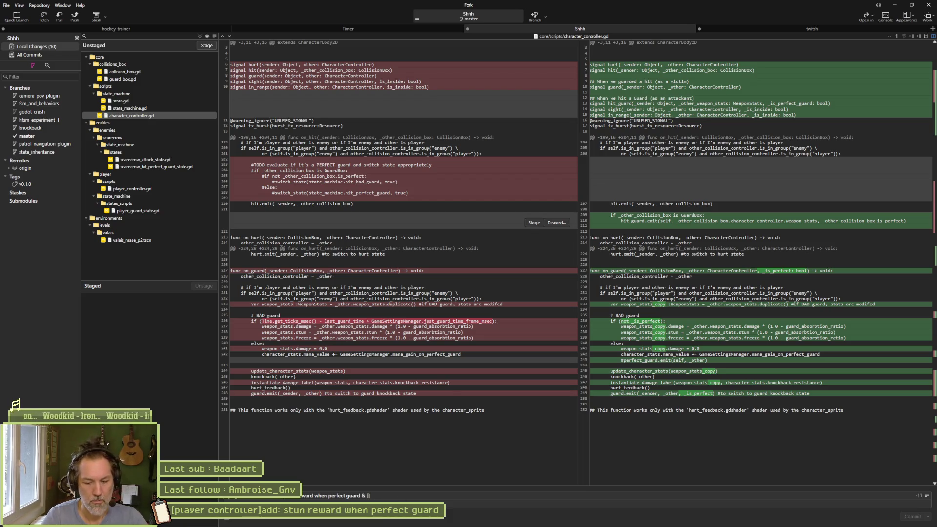
type("character controller")
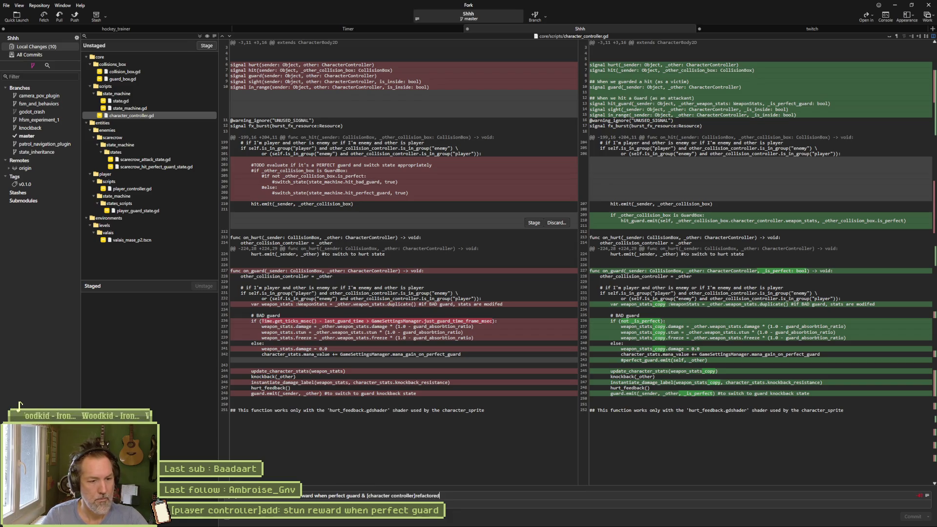
type(": hit")
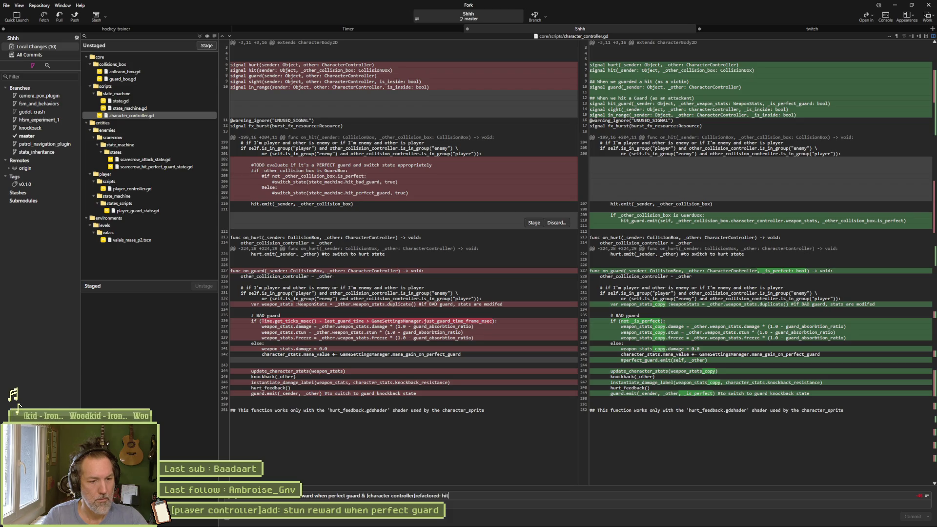
type(", hit_guard, g")
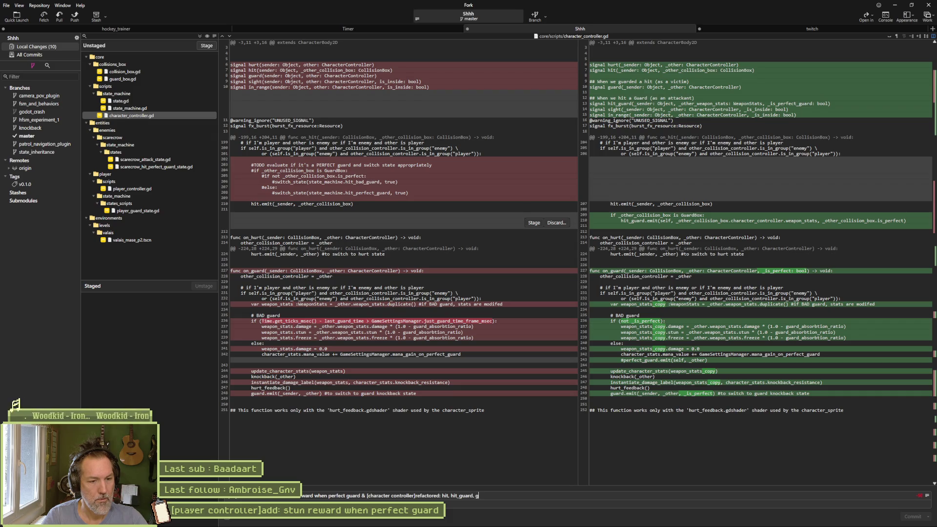
type("s")
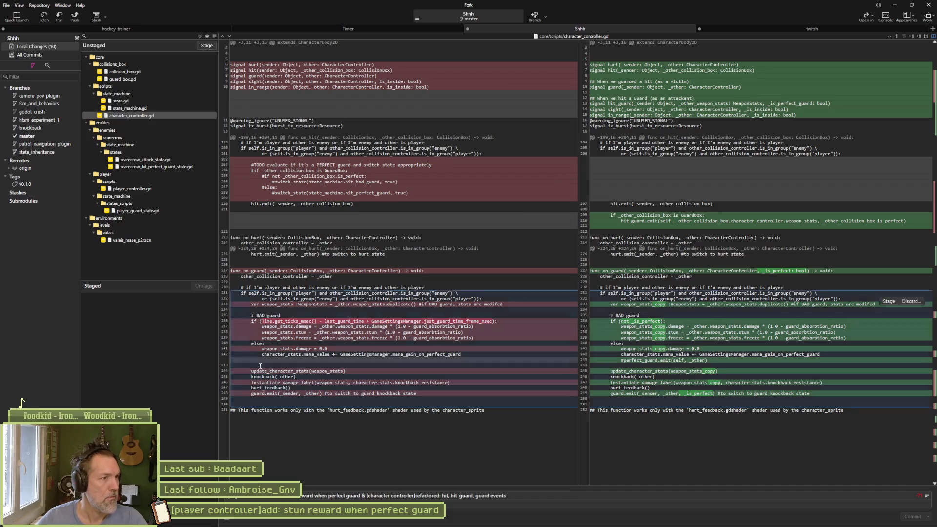
left_click(137, 72)
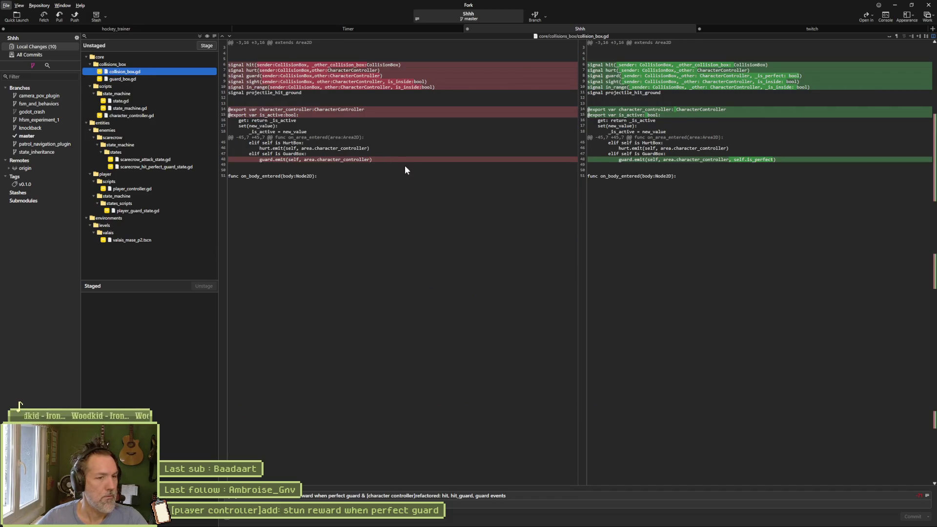
Cycle between Asana, Godot and Fork to bring Fork's diff view forward.
key("alt+Tab")
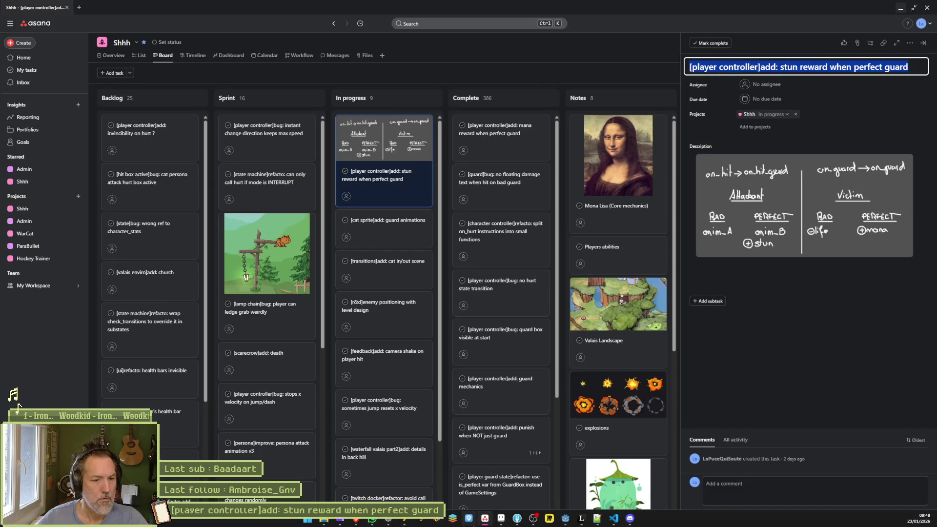
left_click(563, 521)
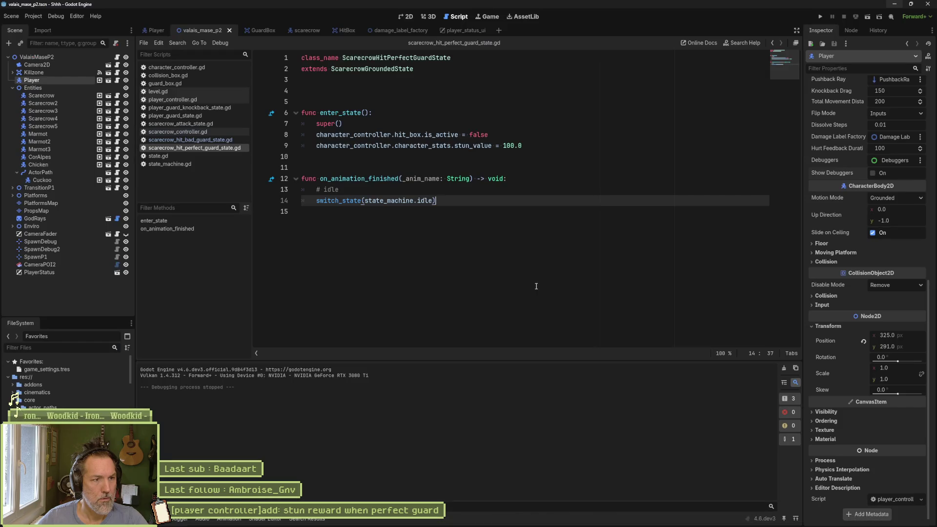
key("alt+Tab")
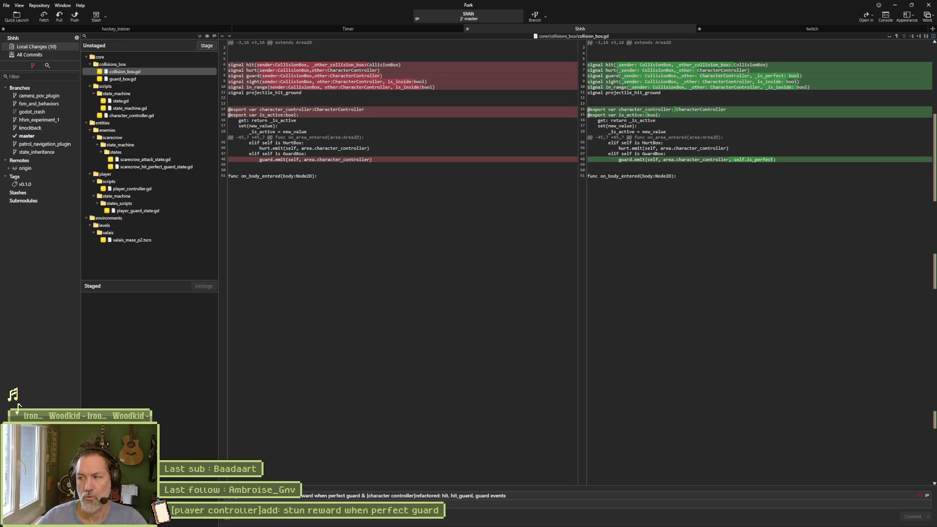
left_click(481, 179)
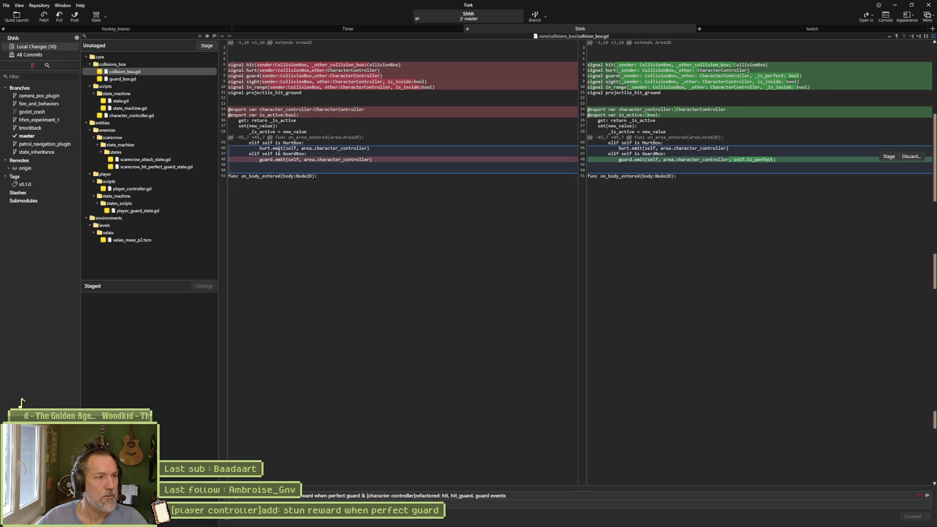
Review the guard_box.gd, state.gd and state_machine.gd diffs, then return to Godot.
left_click(150, 78)
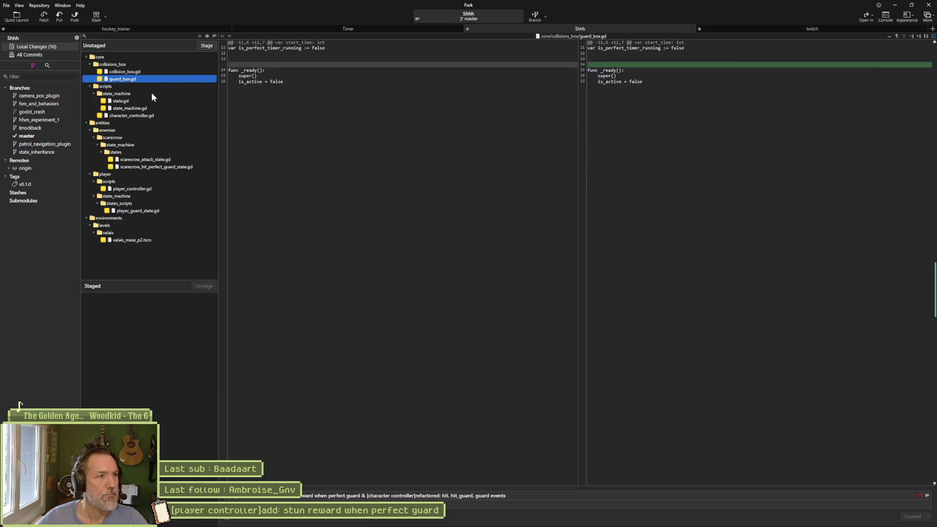
left_click(150, 100)
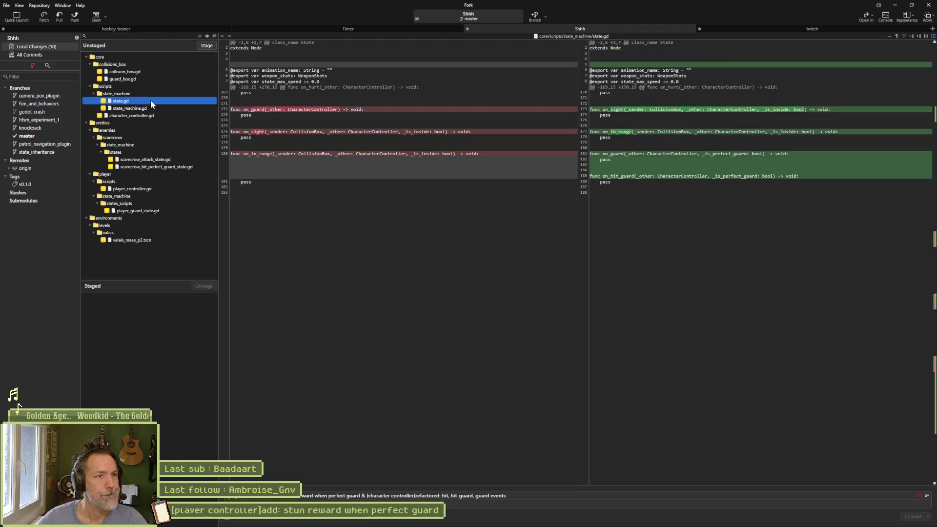
mouse_move(335, 122)
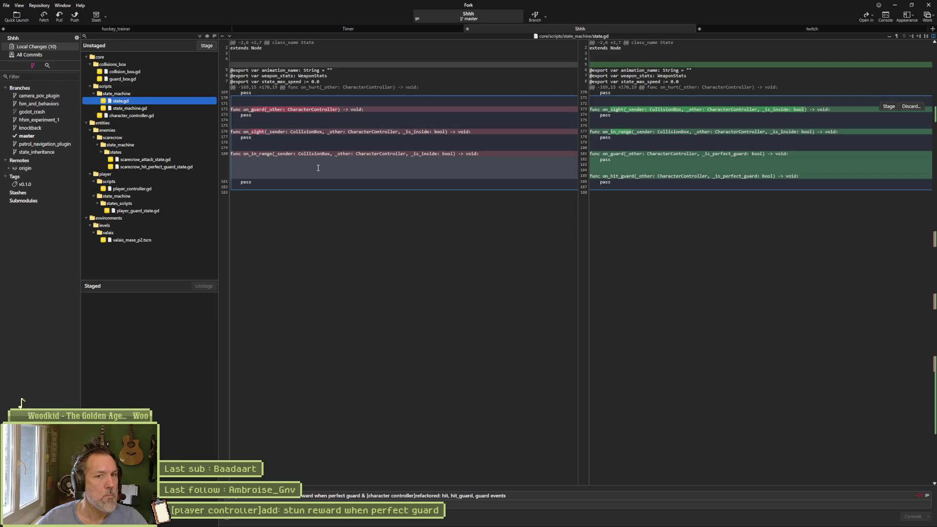
key("Down")
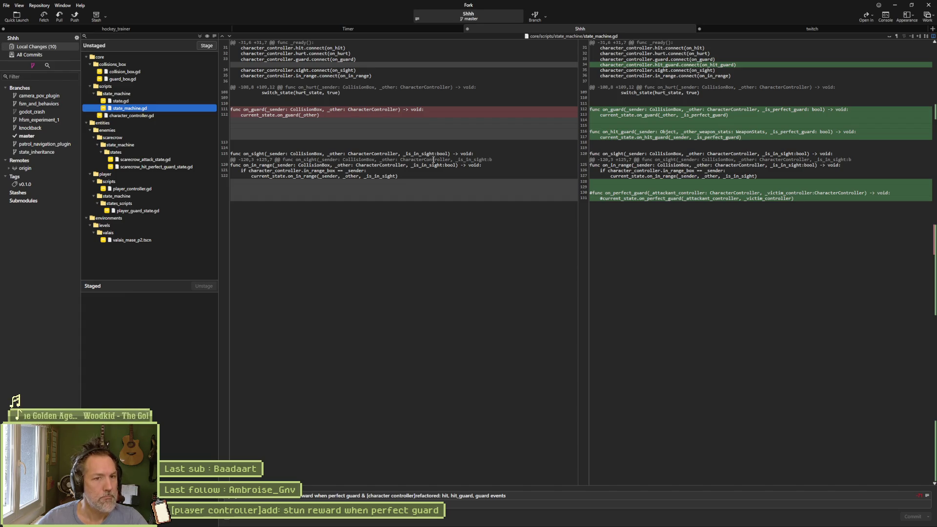
mouse_move(649, 195)
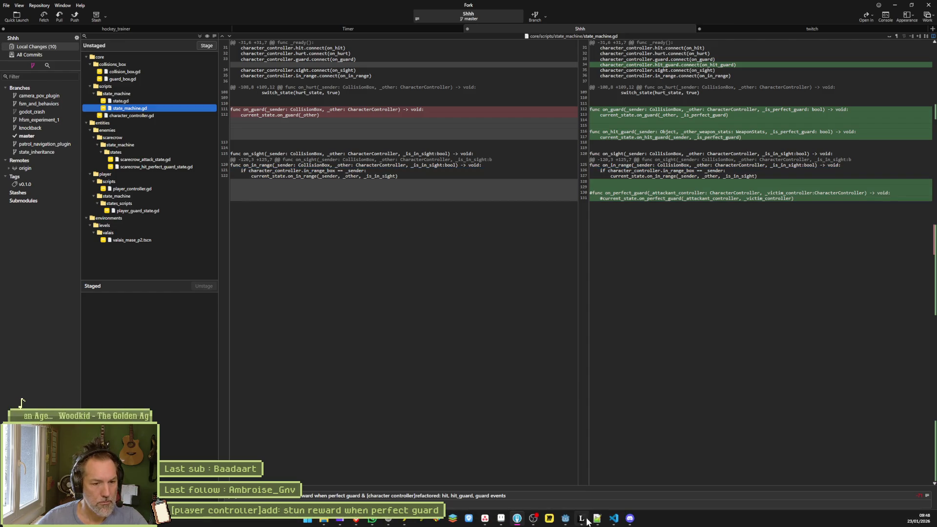
left_click(565, 518)
Delete the commented-out on_perfect_guard lines ending state_machine.gd, save, and fold all functions.
left_click(166, 164)
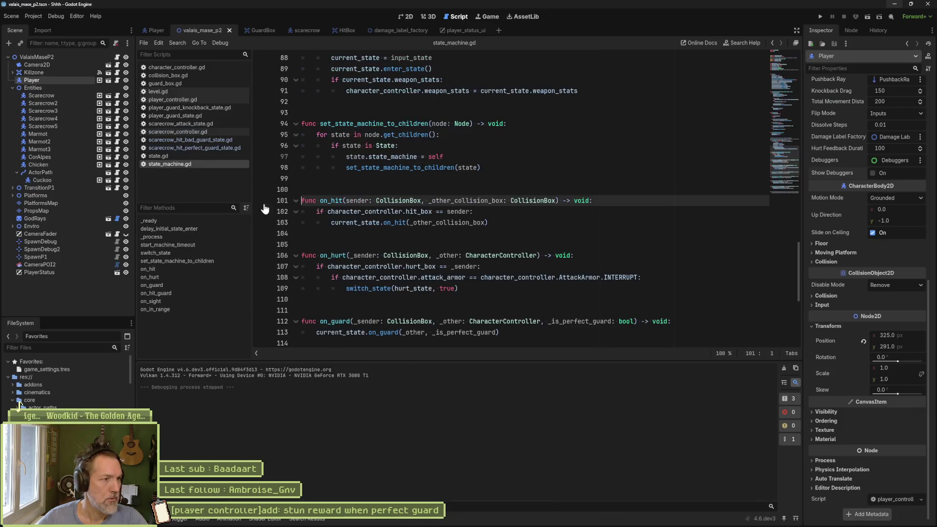
scroll(417, 291, "down", 2)
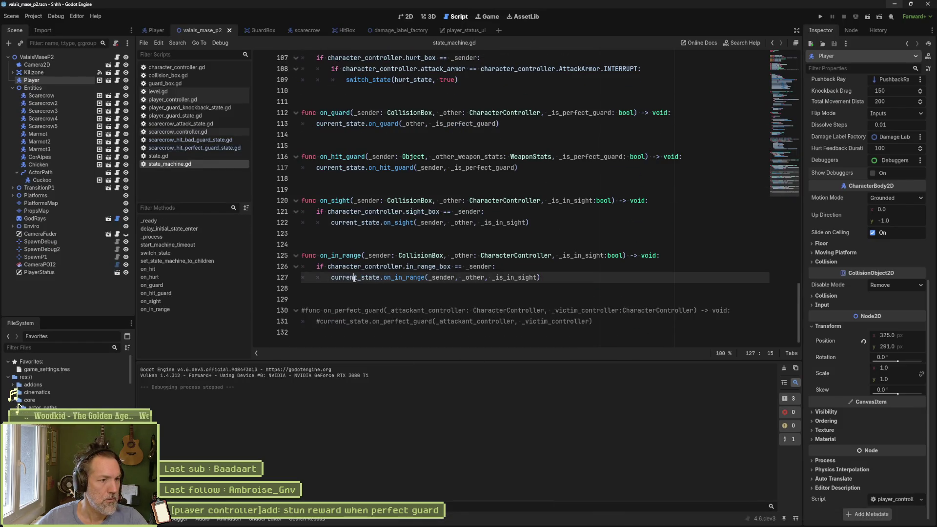
left_click(348, 292)
key("ctrl+shift+End")
key("Delete")
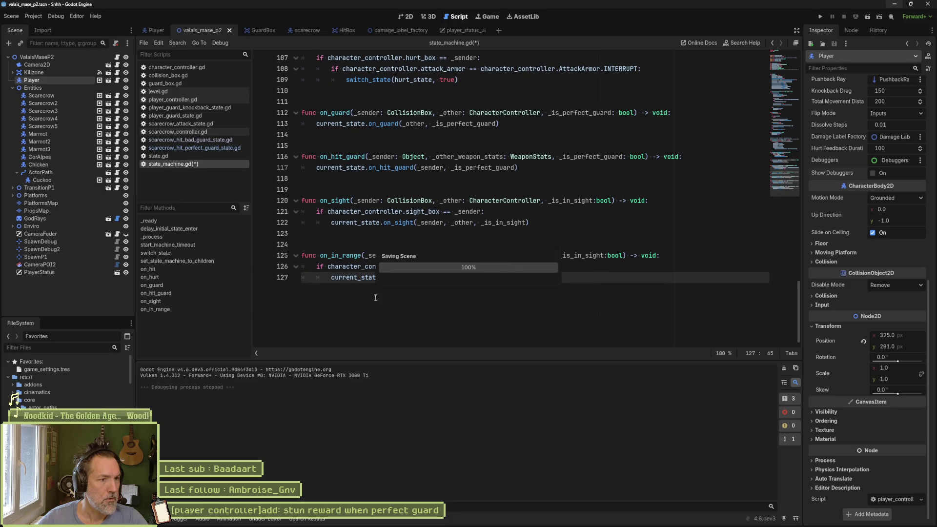
key("Left")
scroll(424, 292, "up", 12)
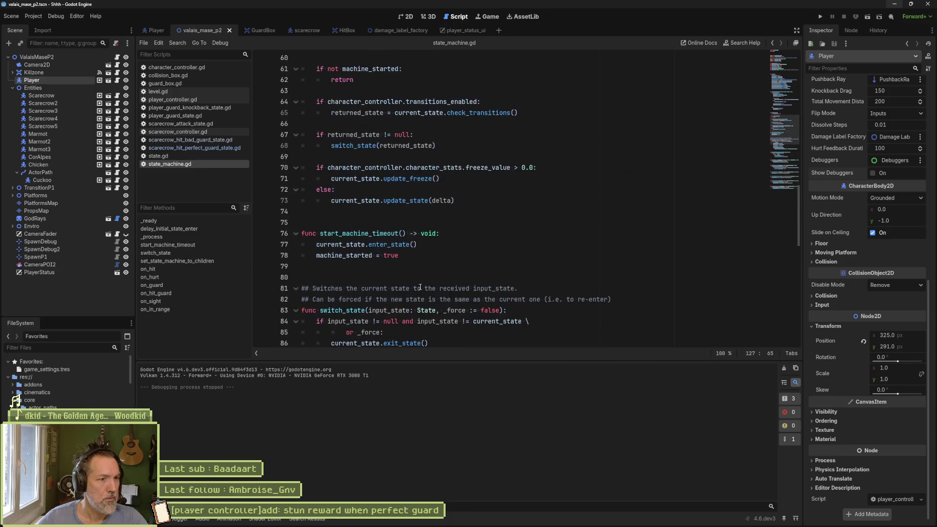
key("ctrl+alt+f")
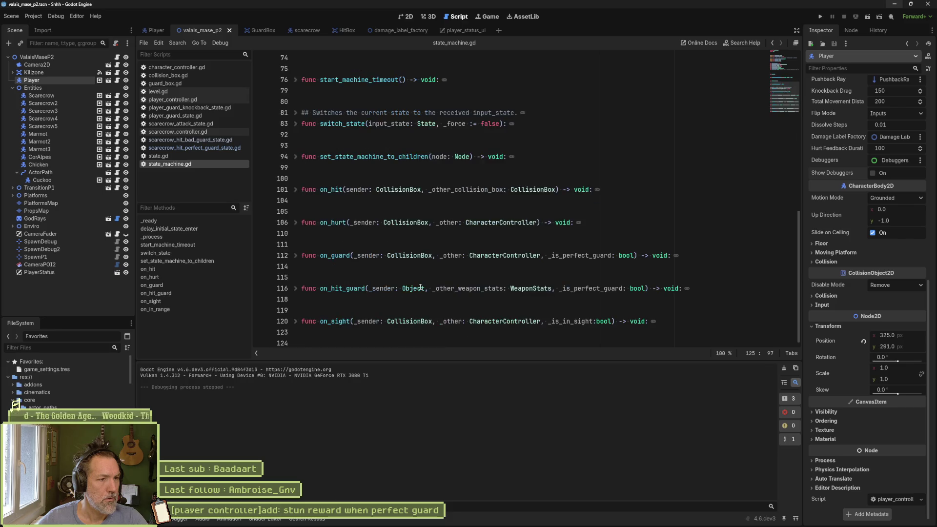
scroll(420, 287, "up", 10)
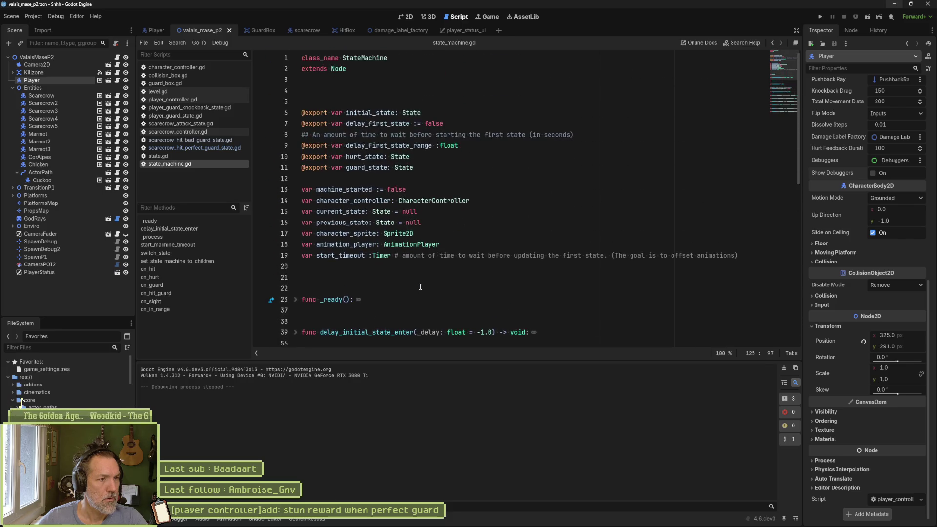
Check the character_controller.gd diff where on_guard gains an _is_perfect parameter, then return to Godot.
key("alt+Tab")
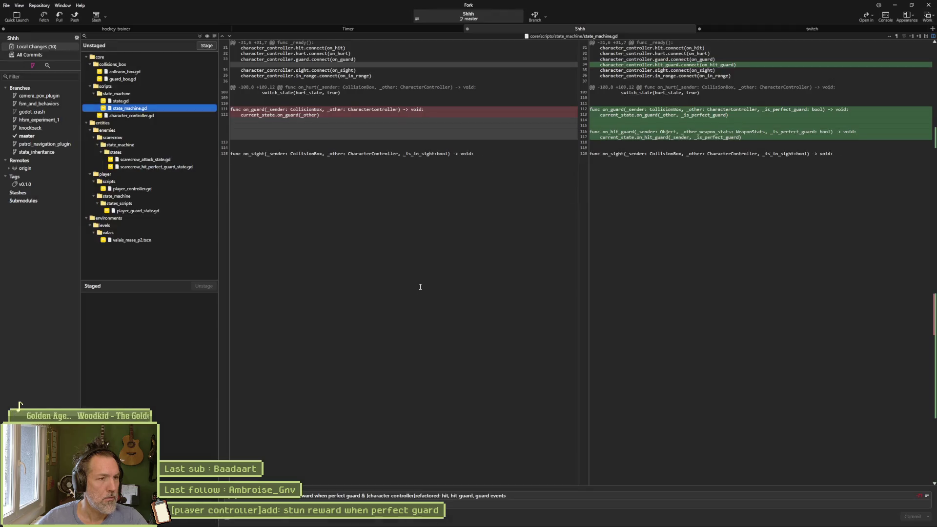
key("Down")
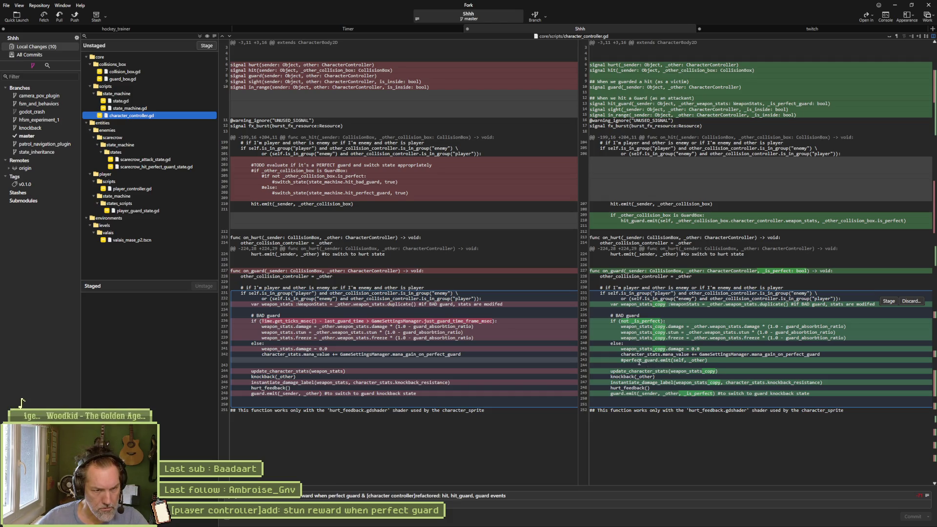
key("alt+Tab")
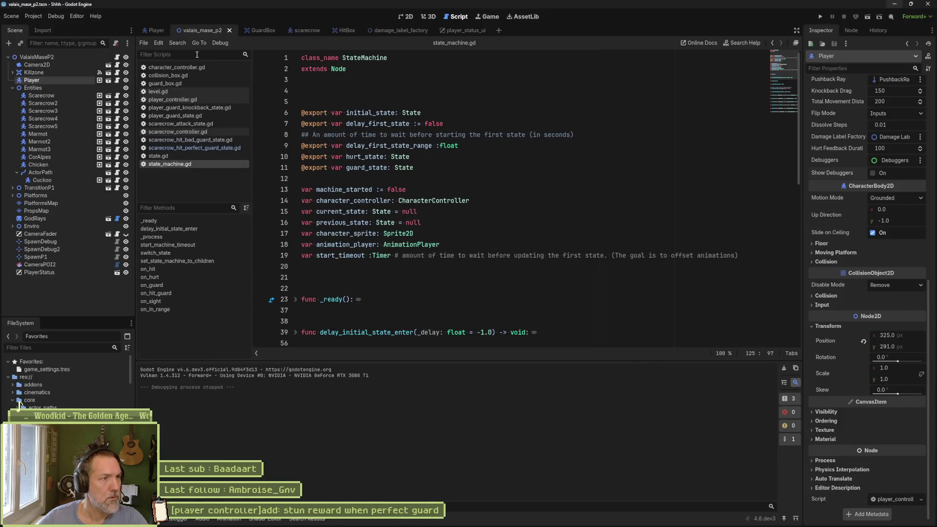
Open character_controller.gd and undo the accidental replacement of hit_guard on line 210.
left_click(195, 66)
type("243")
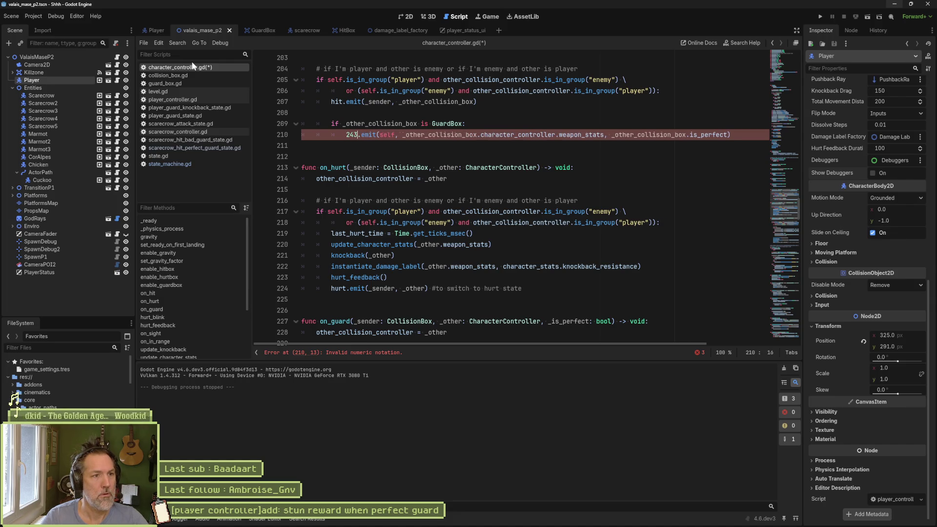
key("ctrl+z")
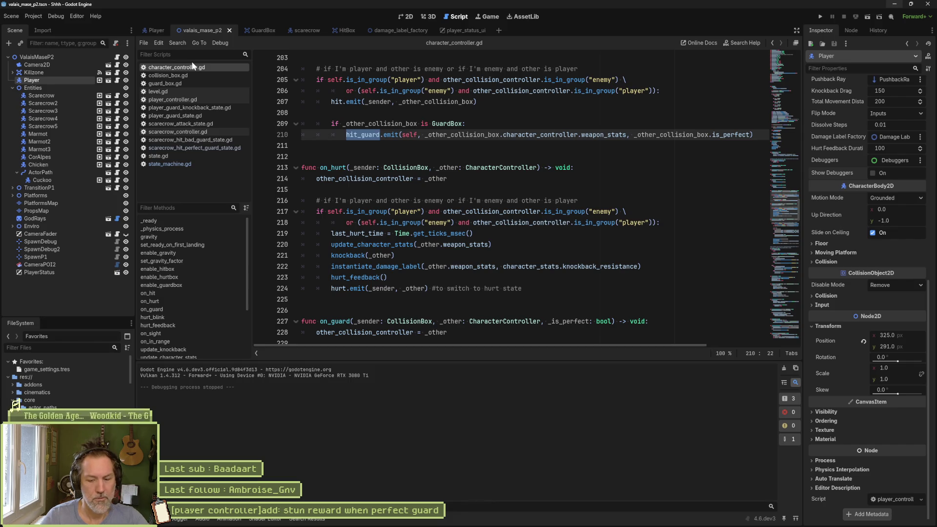
left_click(365, 155)
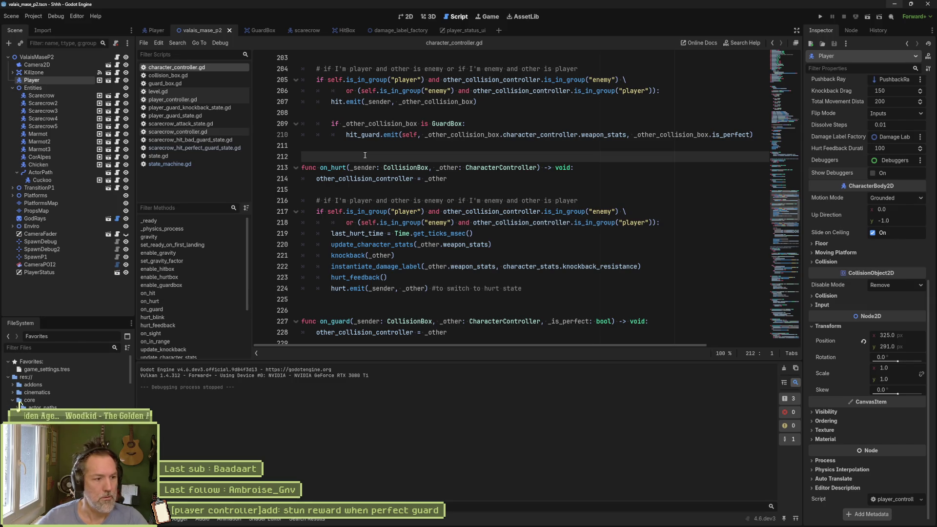
Remove the commented-out perfect-guard line from on_guard and save the script.
scroll(519, 263, "down", 7)
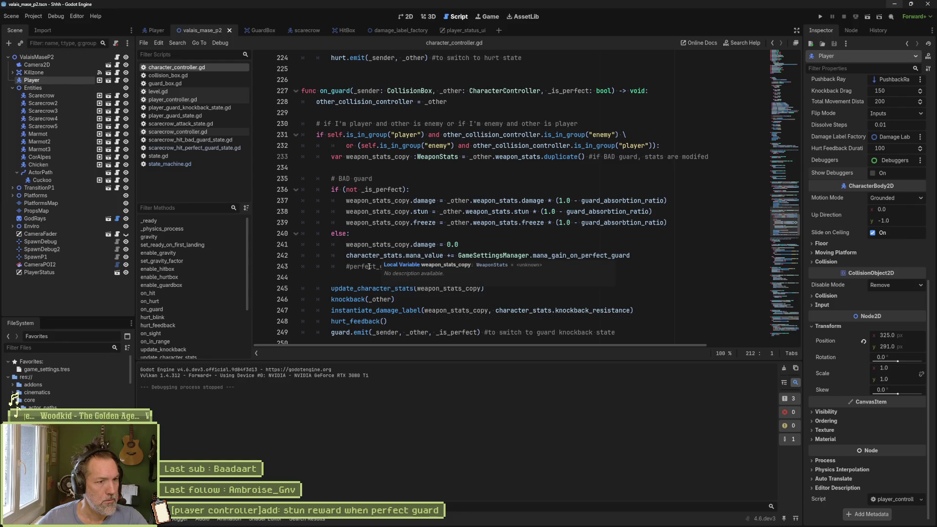
left_click(369, 266)
key("ctrl+x")
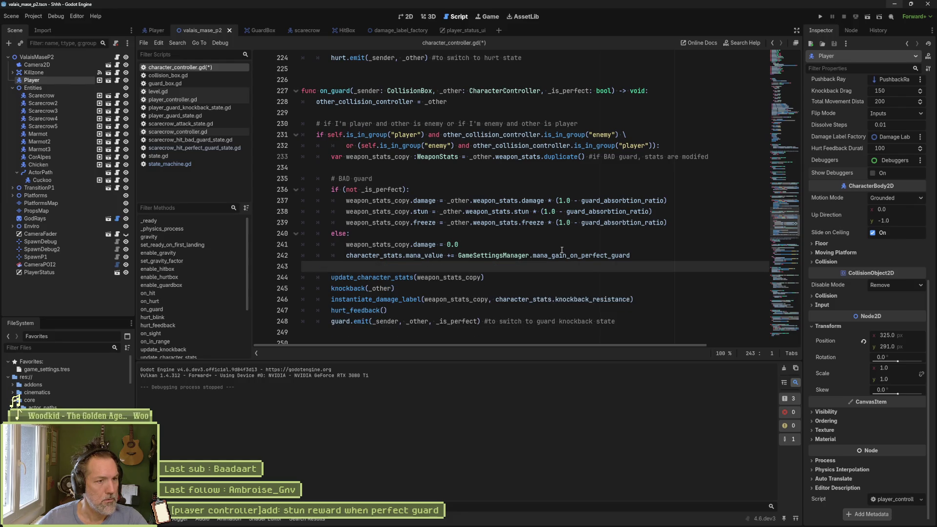
key("ctrl+s")
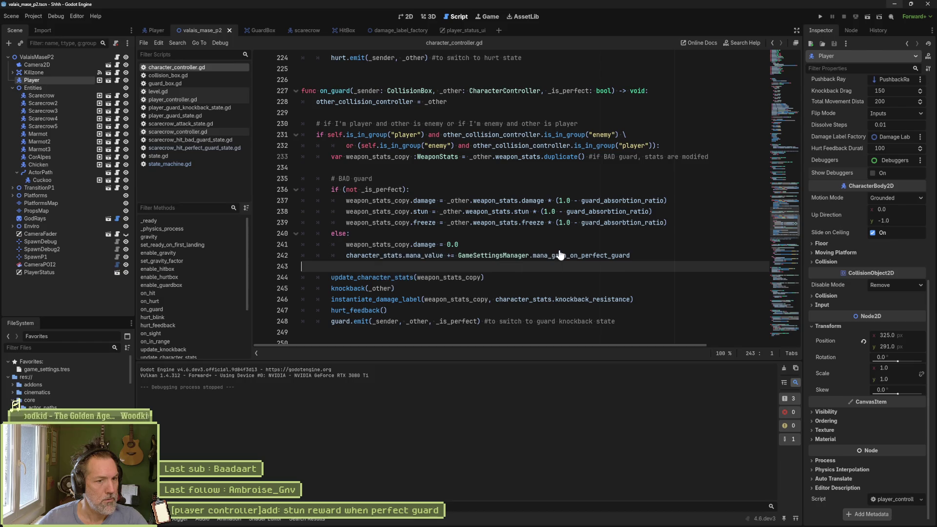
scroll(558, 250, "down", 10)
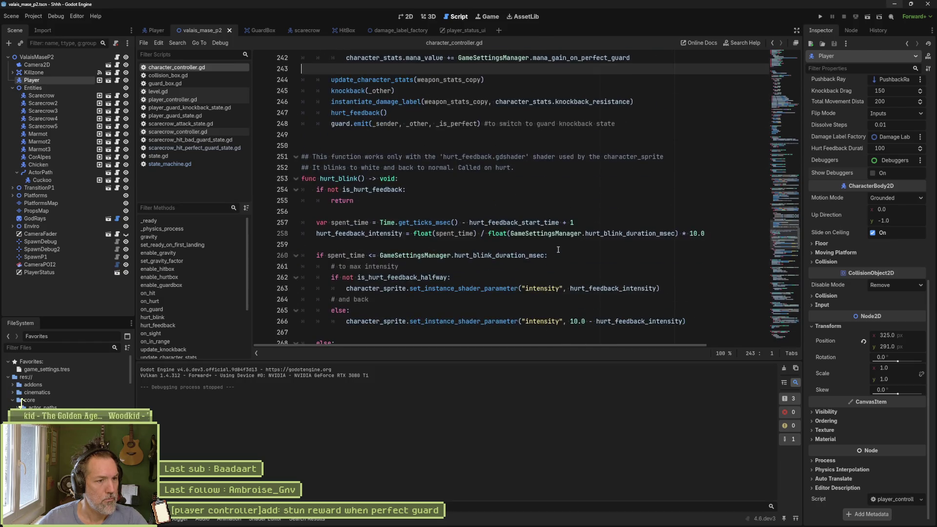
scroll(558, 250, "down", 20)
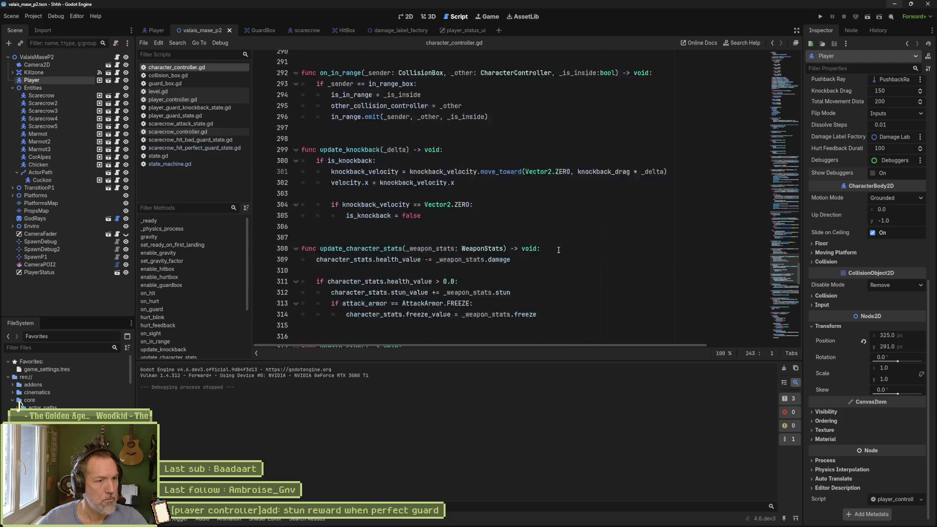
scroll(558, 251, "down", 17)
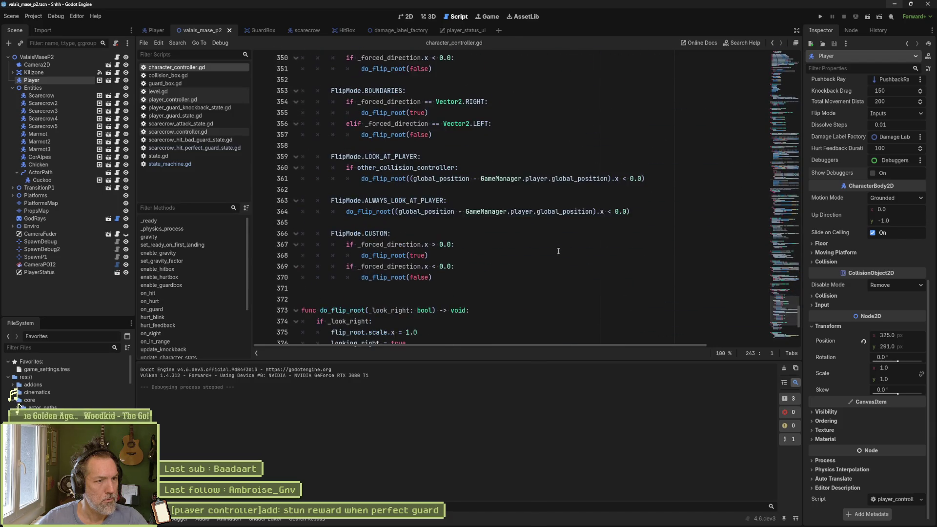
key("alt+Tab")
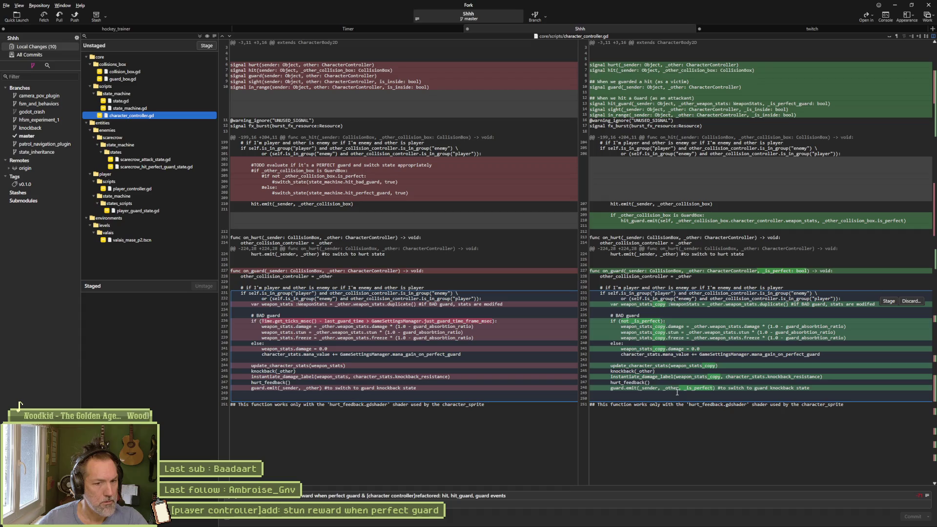
View the scarecrow_attack_state.gd and scarecrow_hit_perfect_guard_state.gd diffs, then return to Godot.
left_click(145, 161)
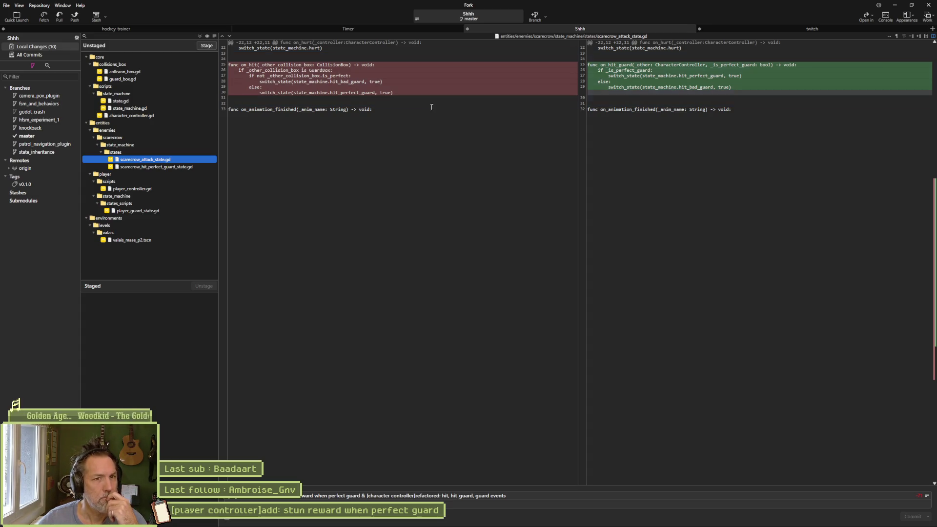
left_click(153, 168)
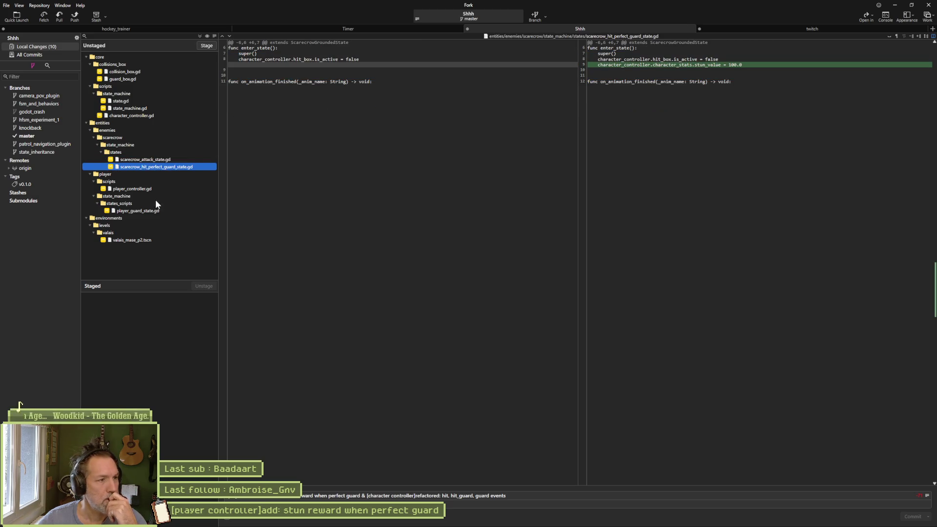
mouse_move(737, 63)
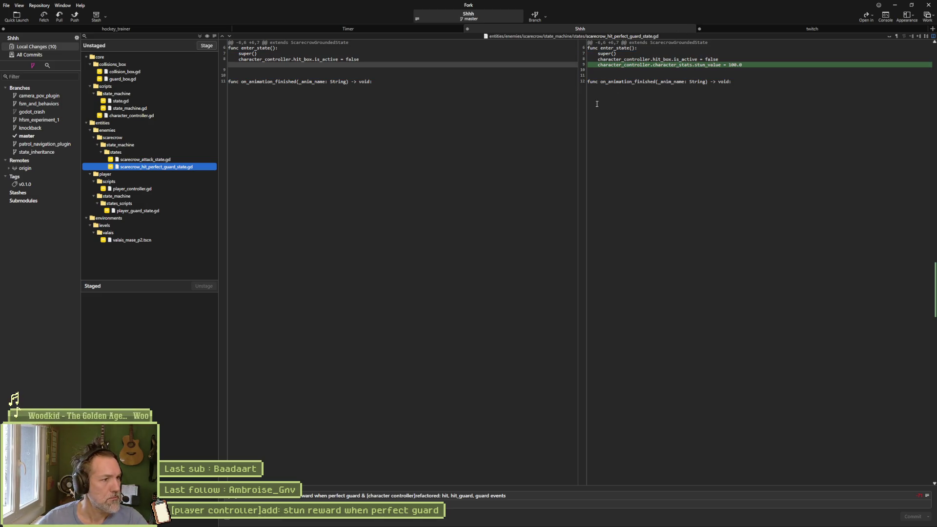
mouse_move(496, 525)
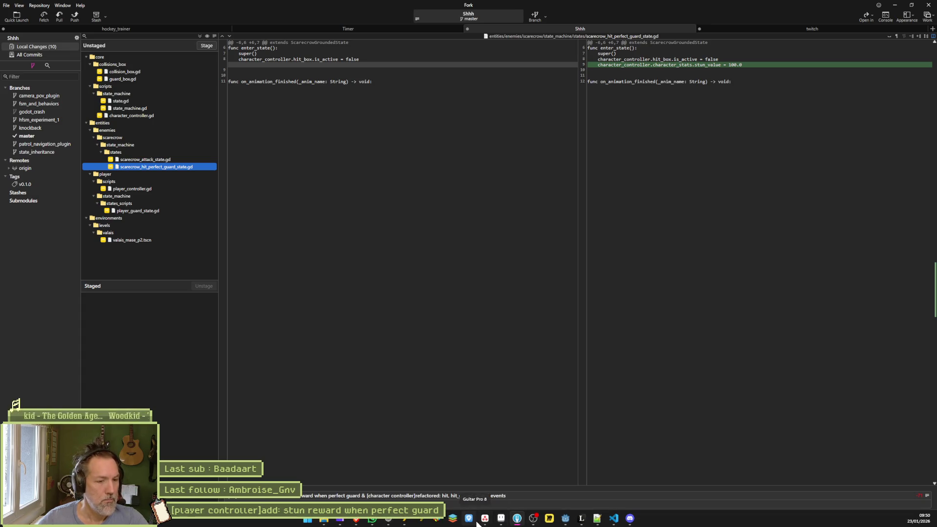
left_click(565, 518)
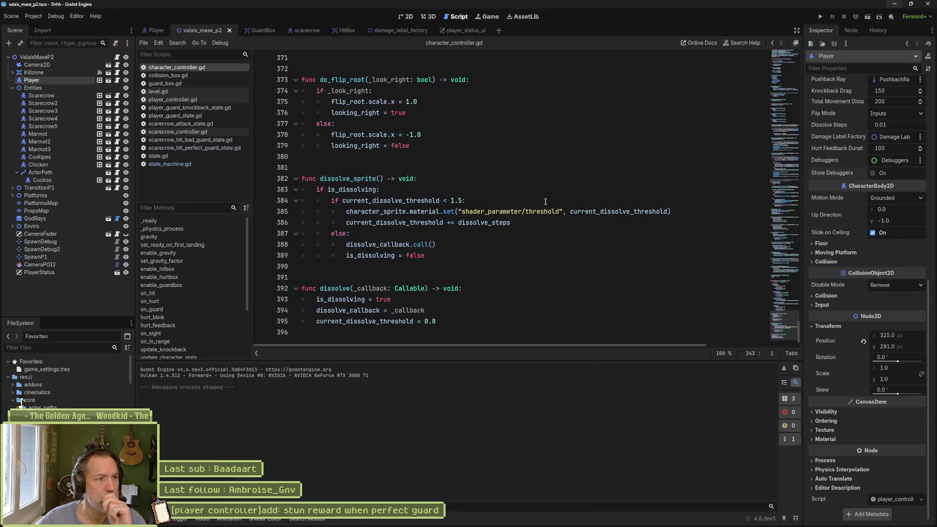
In scarecrow_hit_perfect_guard_state.gd, add a stun_amount variable line above enter_state.
left_click(228, 150)
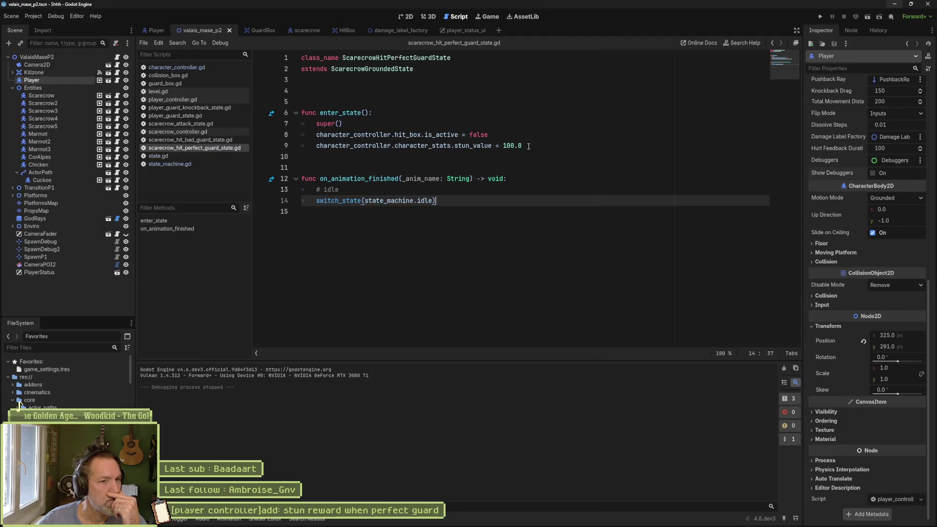
left_click_drag(529, 146, 503, 146)
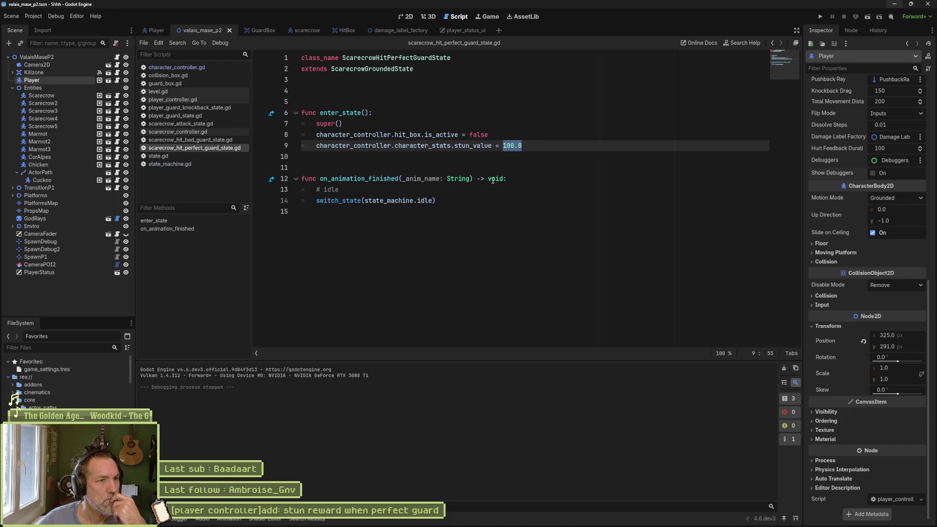
left_click(426, 112)
left_click(427, 94)
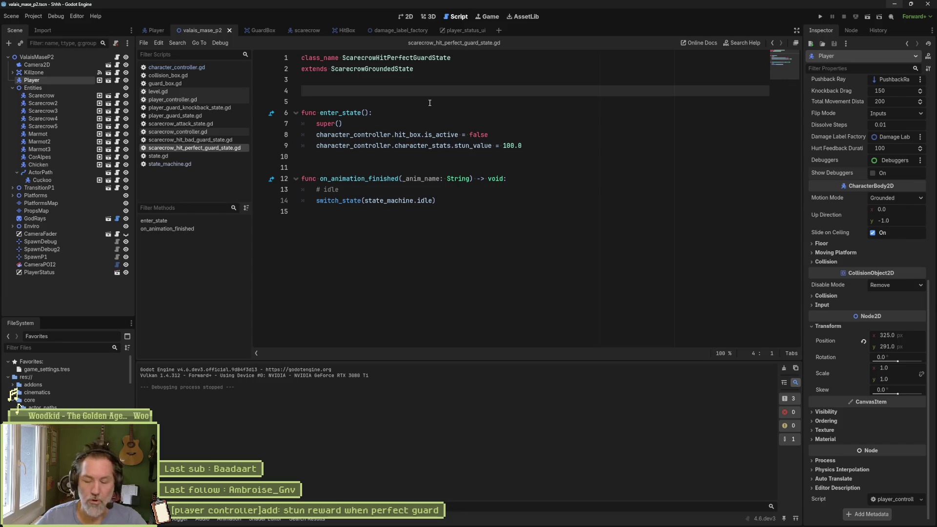
key("Return")
key("Return")
key("Return")
key("Up")
key("Up")
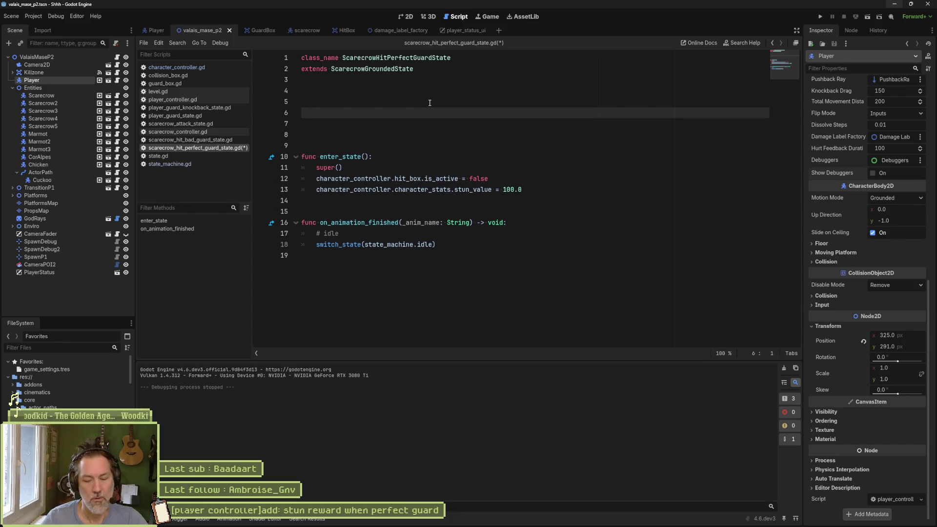
type("var @export ")
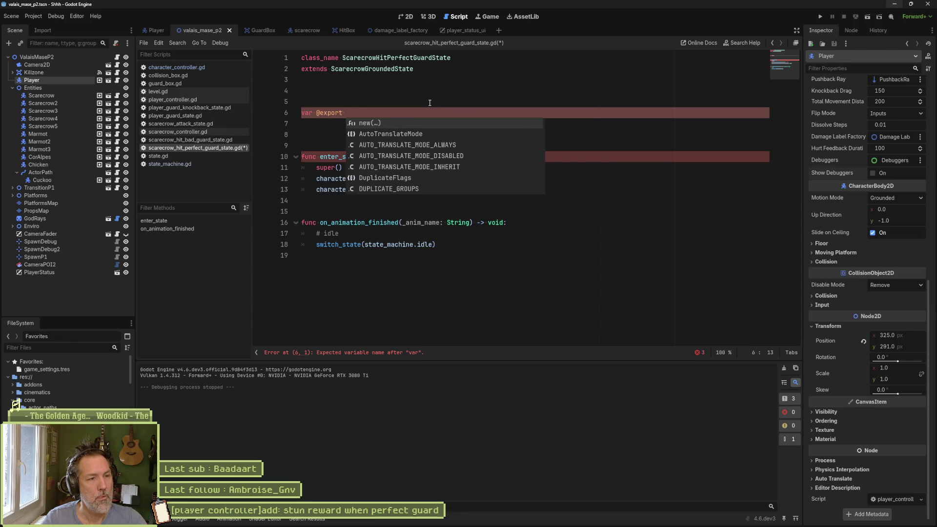
type("stun_")
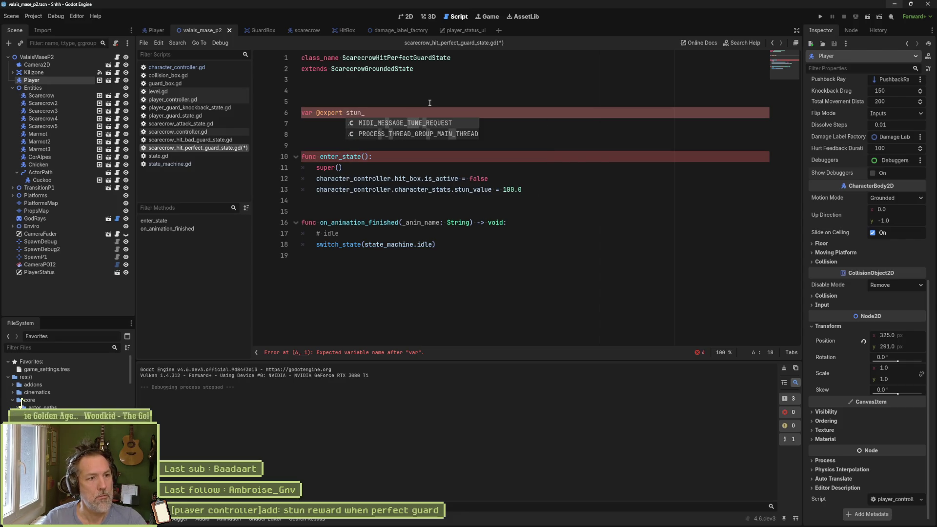
type("amount_on_")
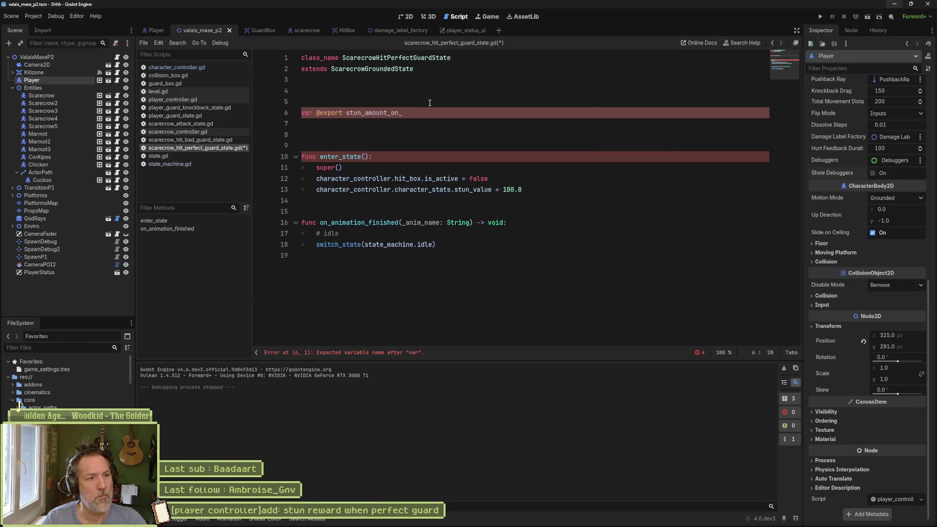
key("BackSpace")
key("BackSpace")
key("BackSpace")
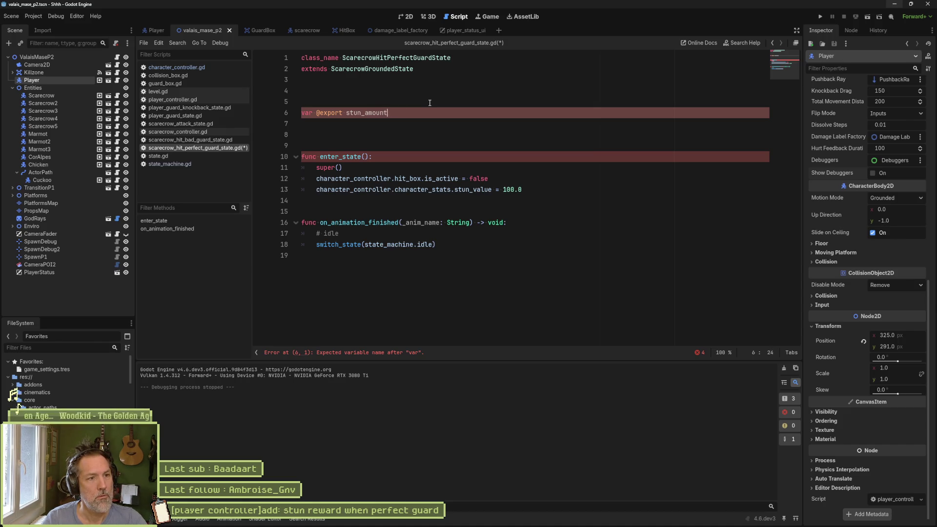
type(" := ")
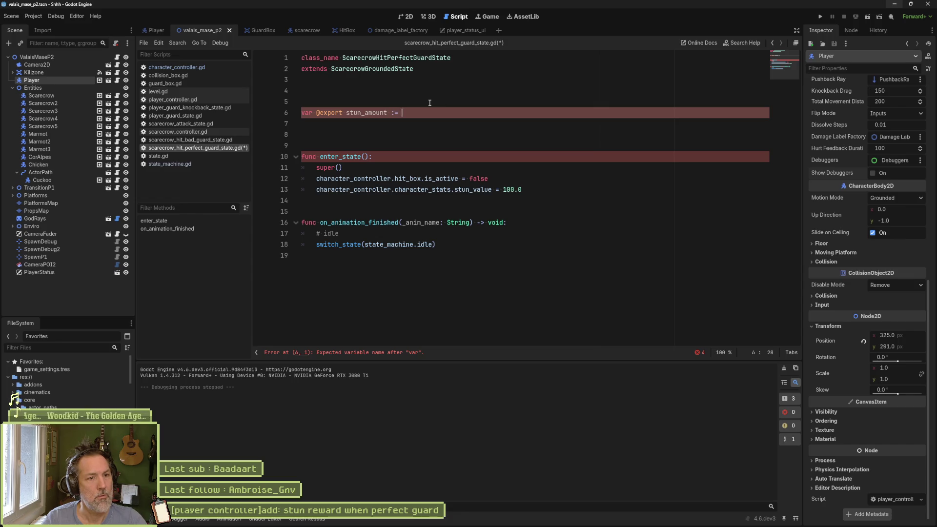
type("100.0")
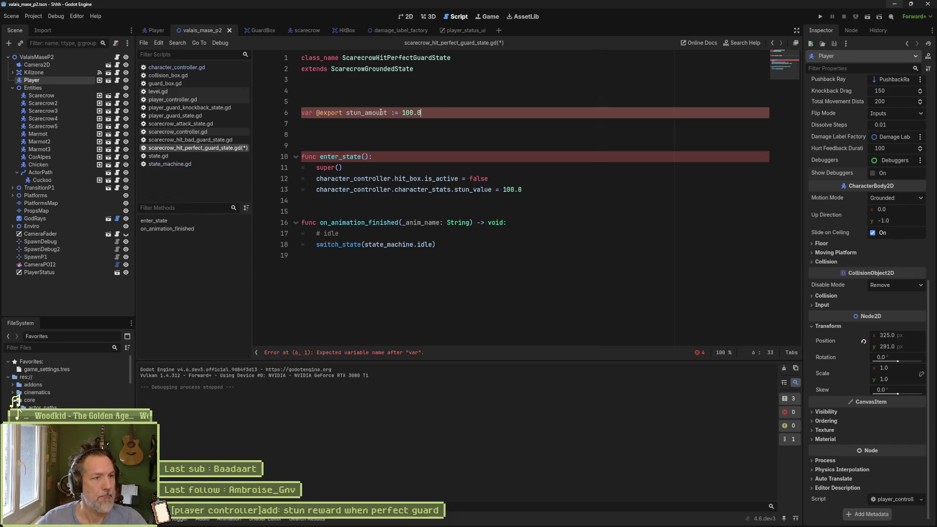
left_click_drag(349, 113, 324, 113)
key("shift+Left")
key("shift+Left")
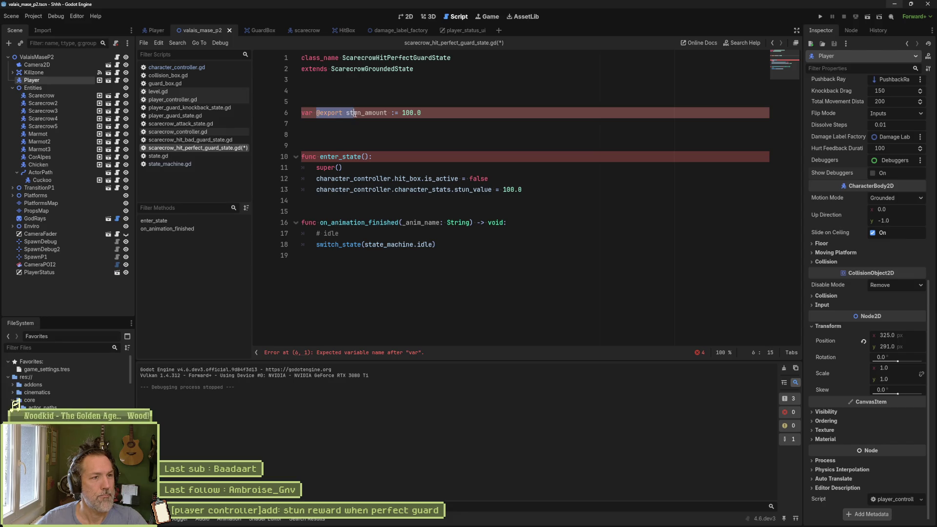
key("ctrl+x")
key("Home")
key("ctrl+v")
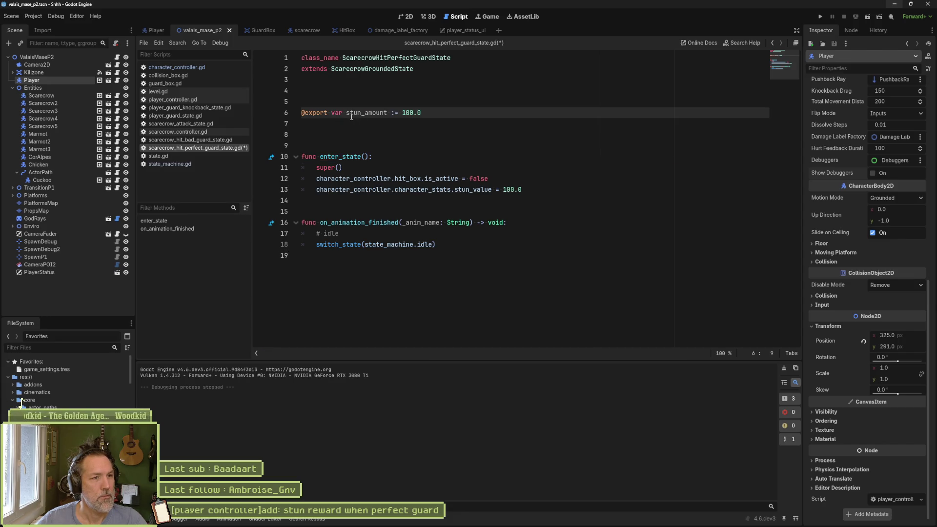
double_click(374, 114)
left_click_drag(503, 190, 519, 190)
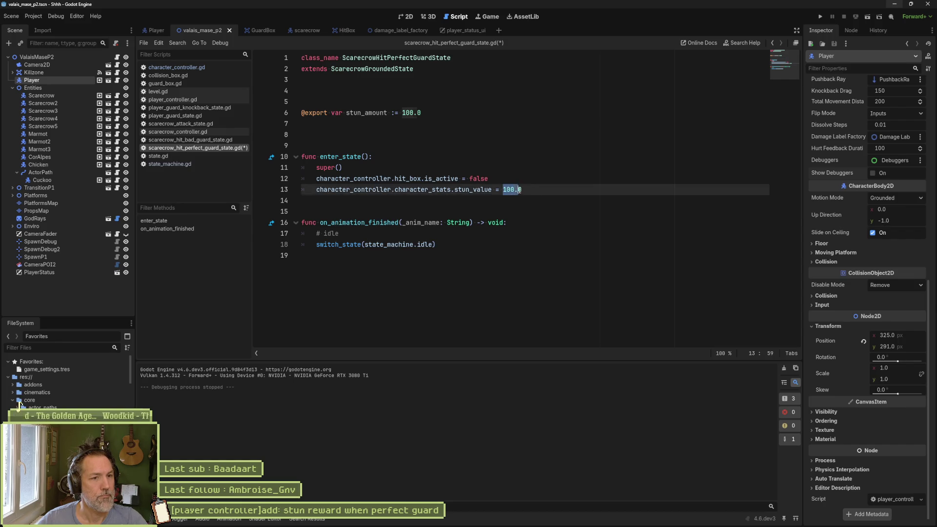
key("ctrl+v")
key("ctrl+s")
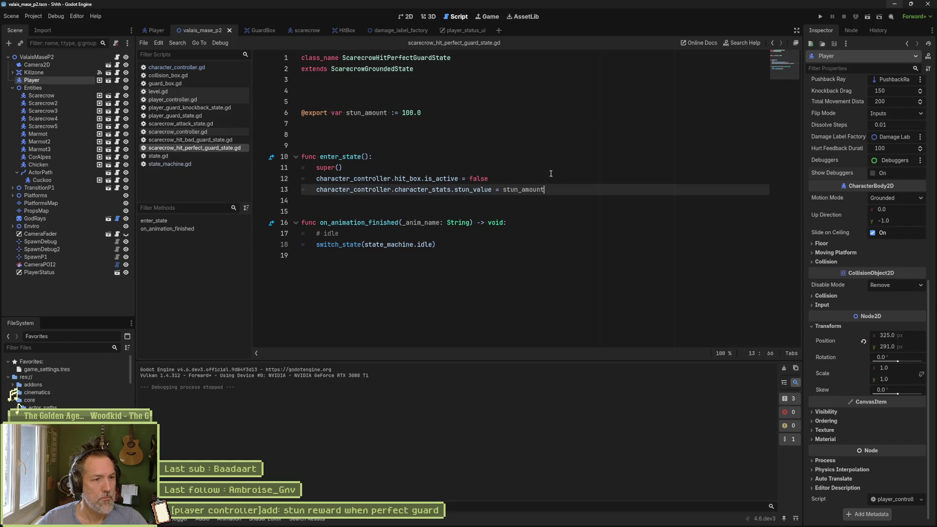
key("alt+Tab")
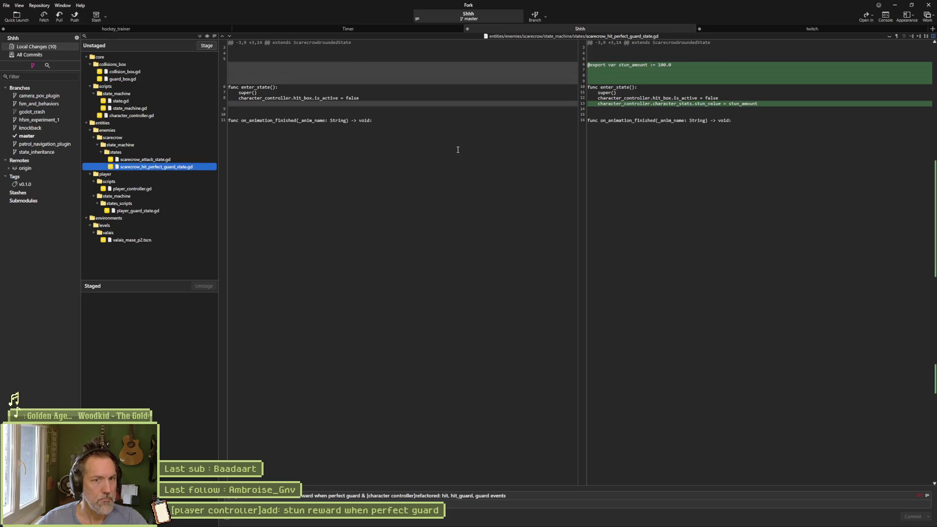
View the player_controller.gd, player_guard_state.gd and valais_mase_p2.tscn diffs.
left_click(147, 189)
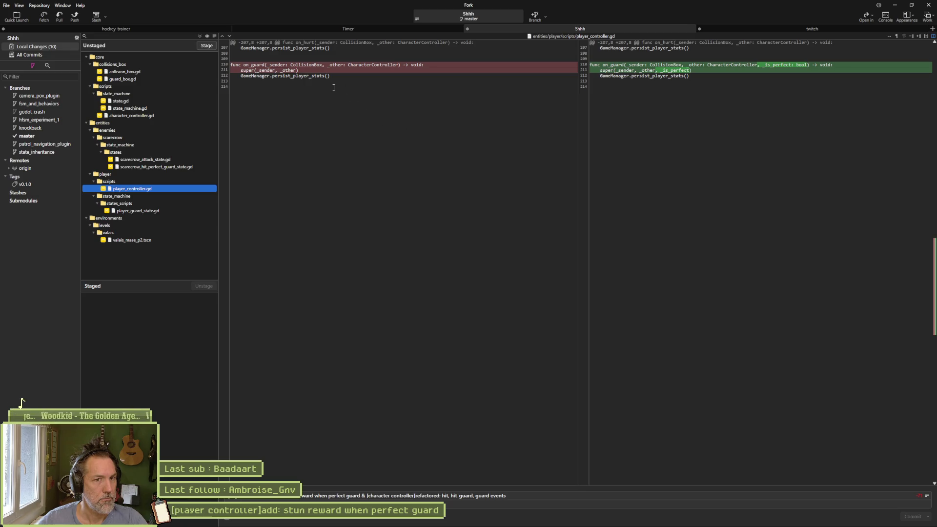
left_click(125, 210)
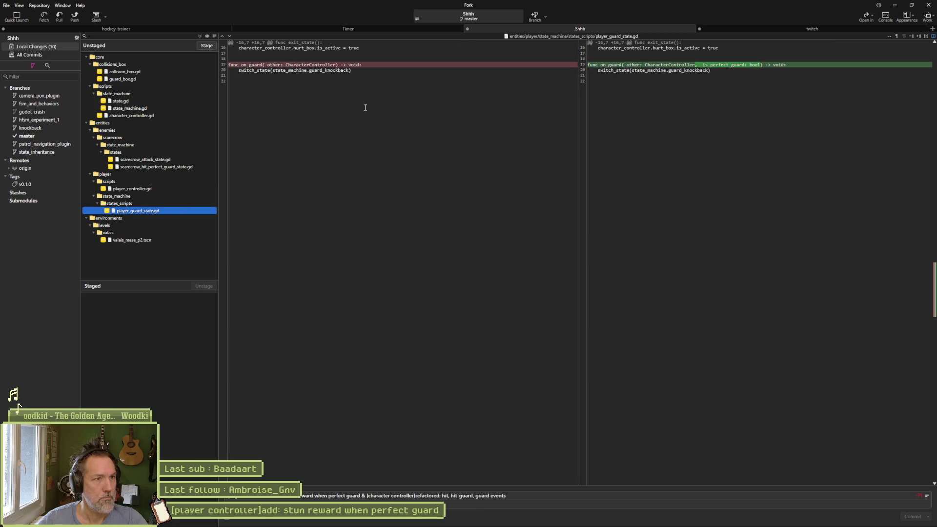
left_click(141, 240)
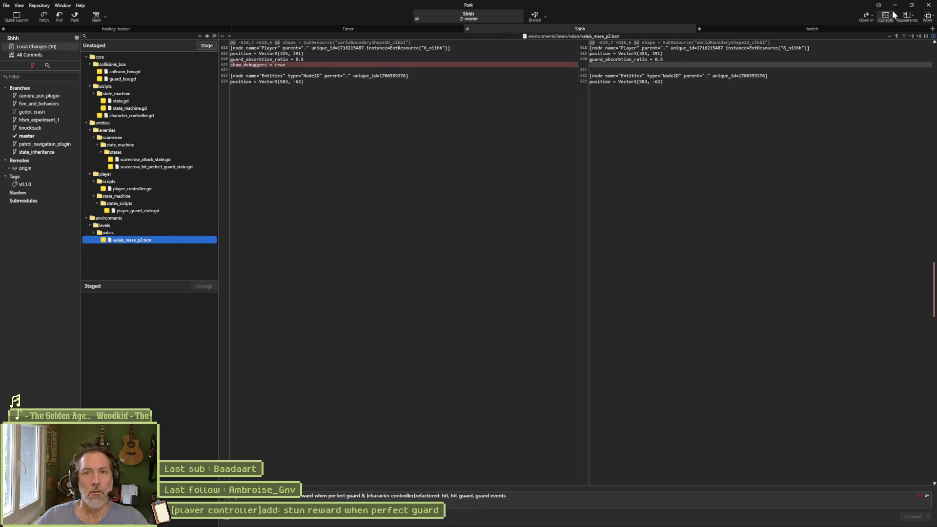
Back in Godot, do a quick F5 test run of the game and stop it.
left_click(565, 524)
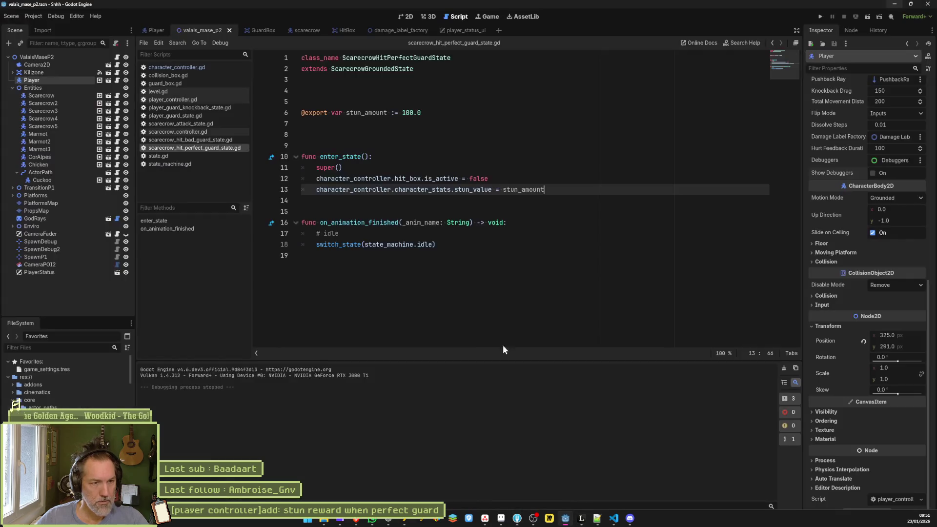
key("F5")
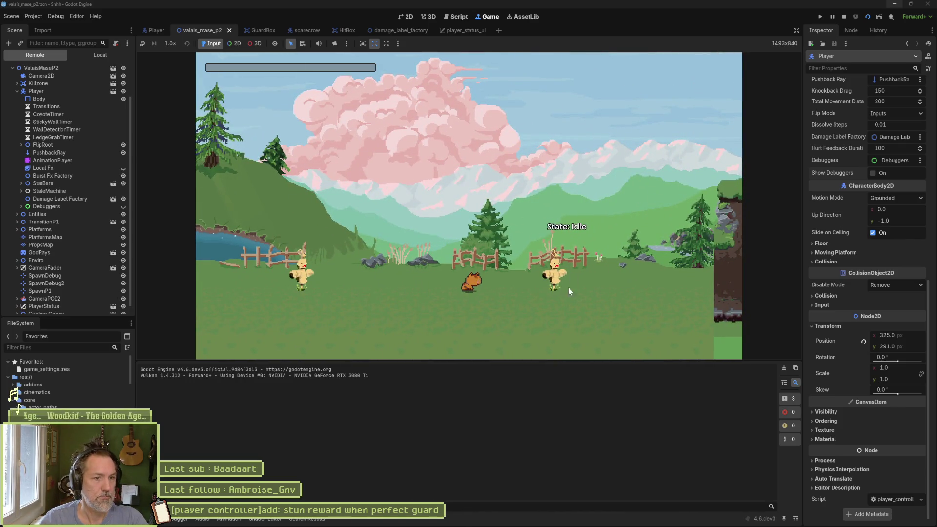
key("F8")
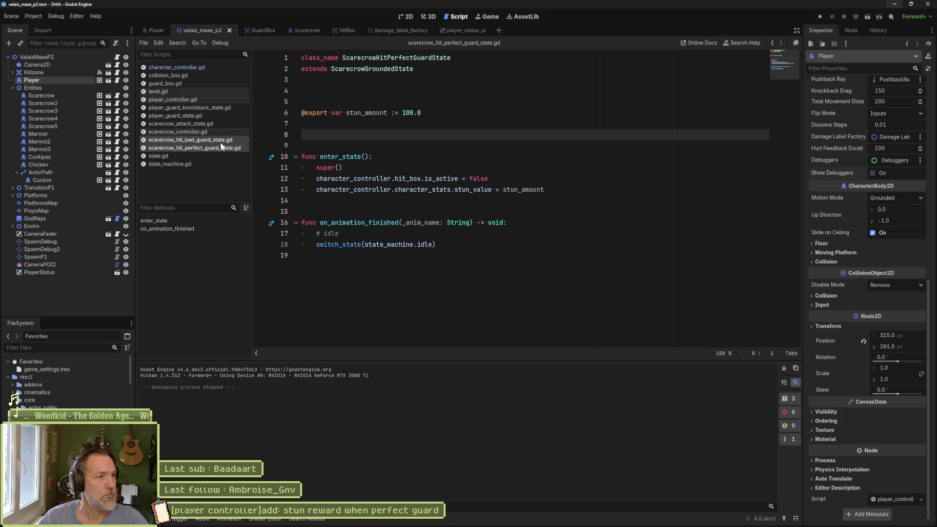
Uncheck Show Debuggers on Scarecrow2, then save and run the scene again.
left_click(64, 103)
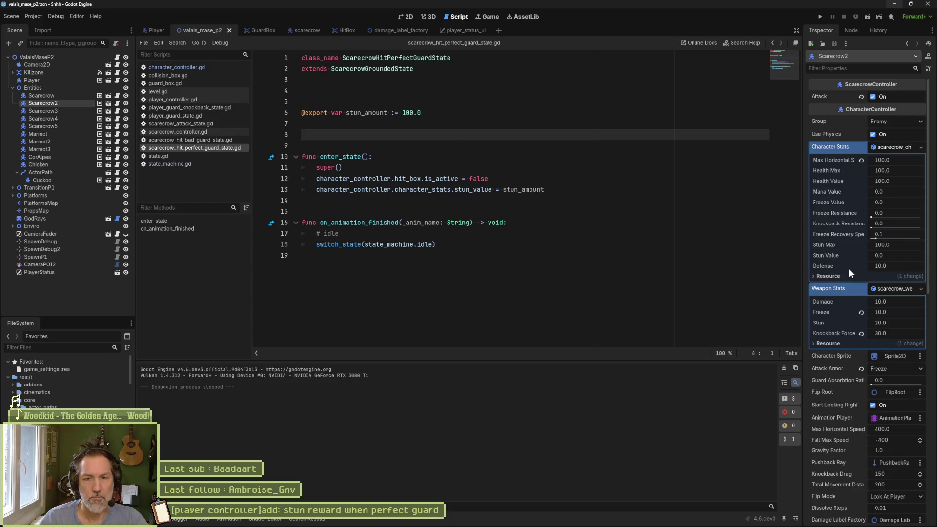
scroll(860, 292, "down", 5)
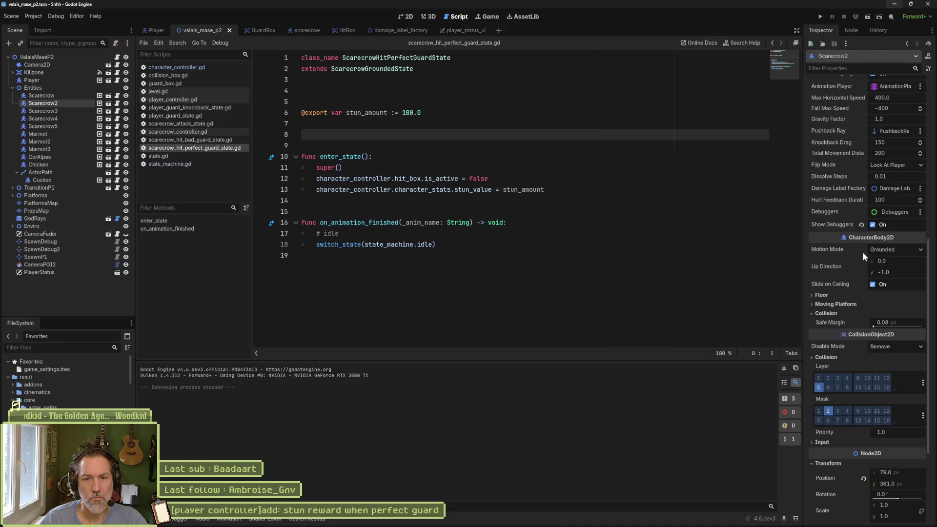
left_click(874, 225)
key("F6")
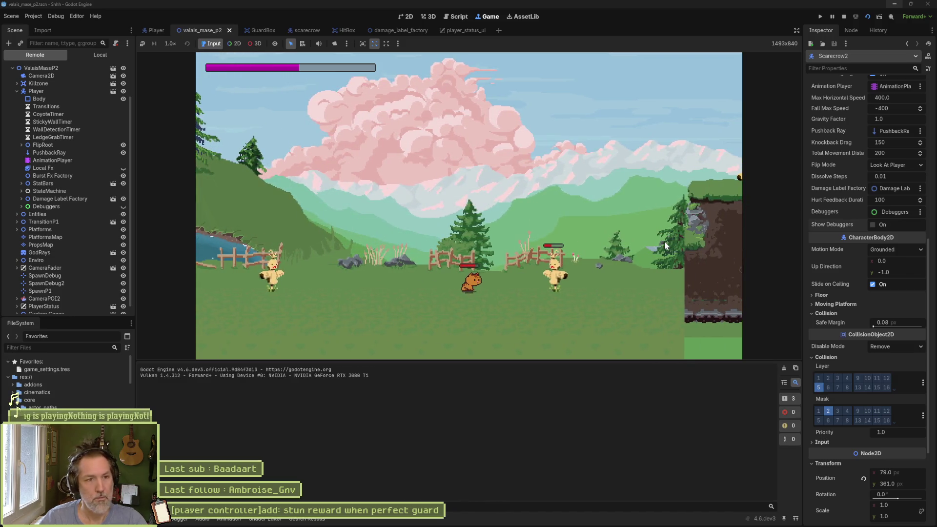
key("F8")
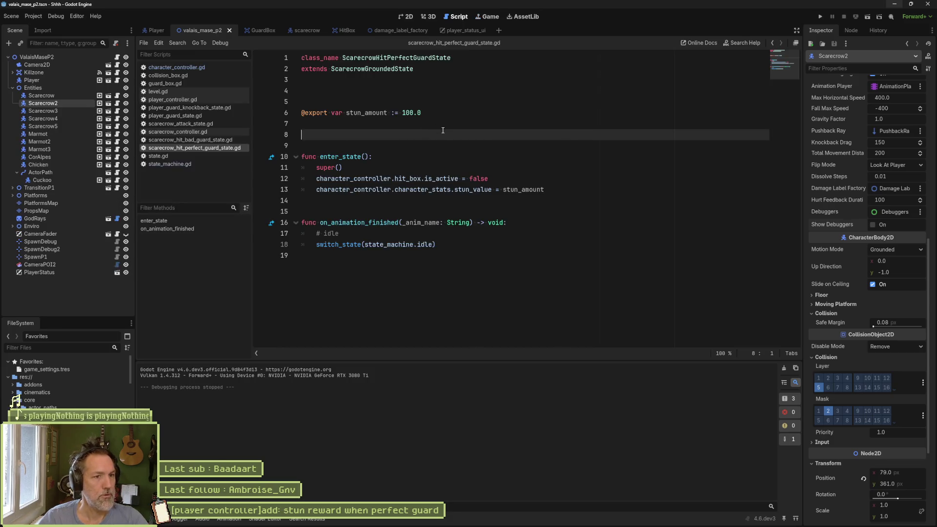
key("alt+Tab")
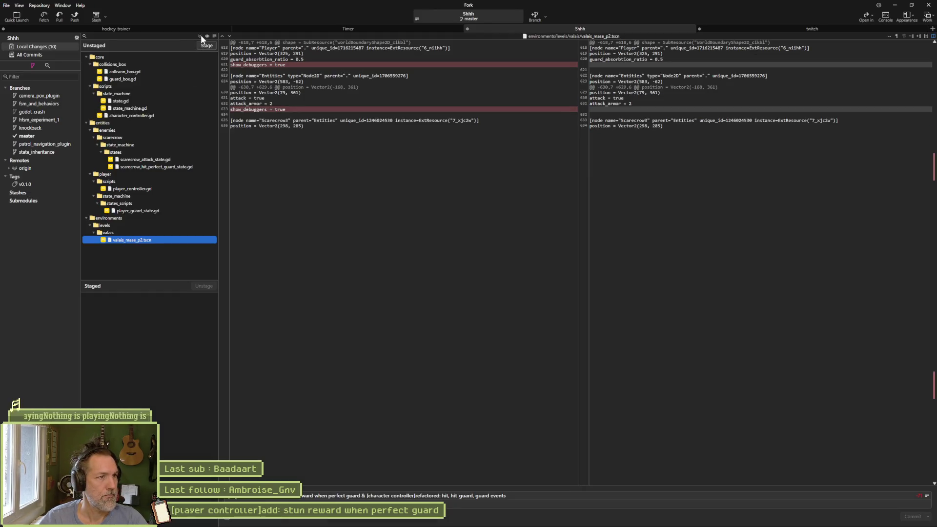
Stage all 10 changed files, commit them, and push master to origin.
left_click(206, 46)
left_click(895, 521)
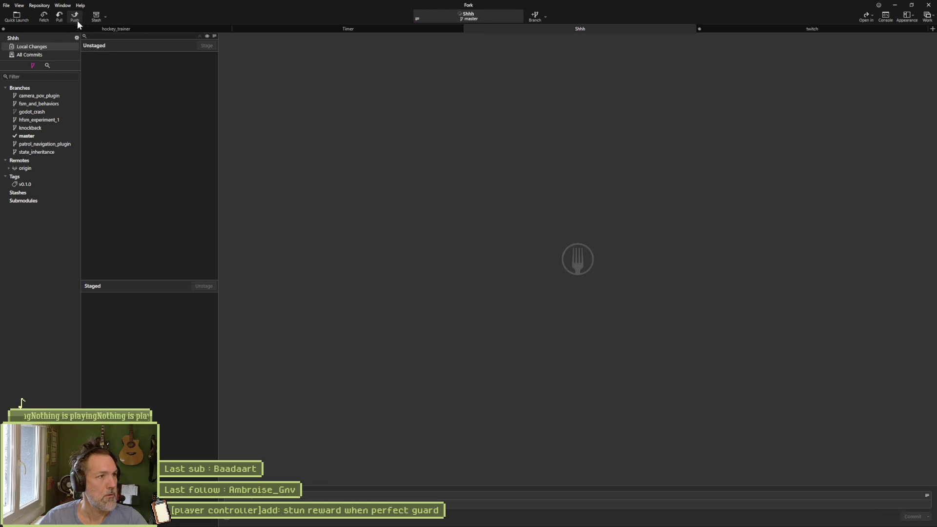
left_click(76, 18)
left_click(525, 291)
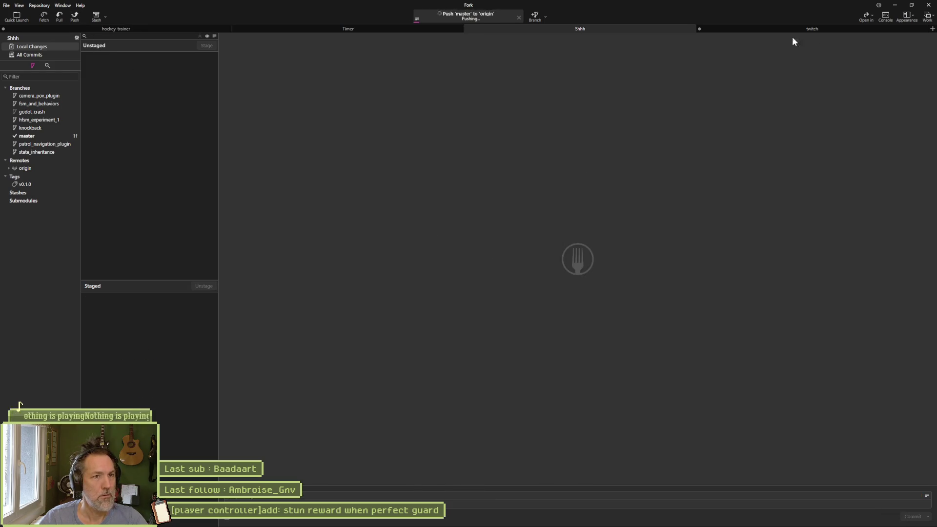
Move the stun-reward-on-perfect-guard task card to Asana's Complete column.
left_click(895, 6)
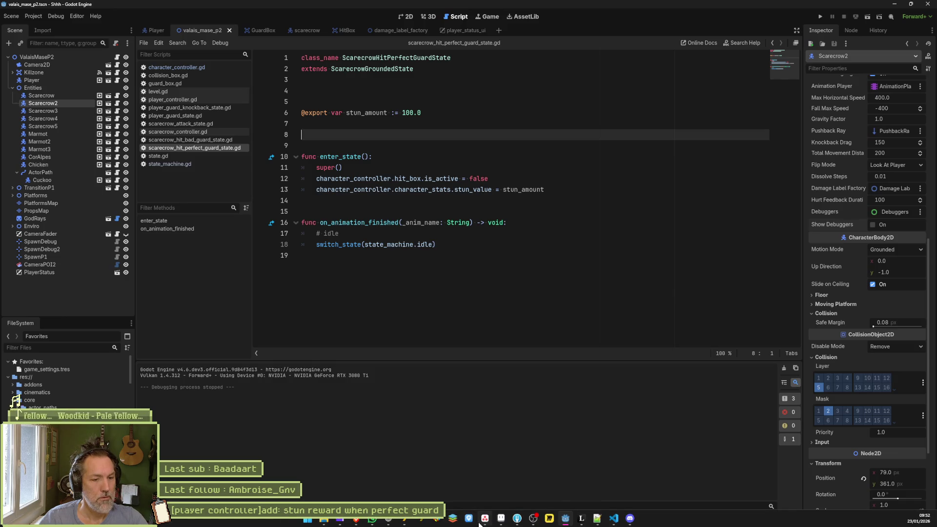
left_click(485, 519)
left_click_drag(385, 175, 483, 183)
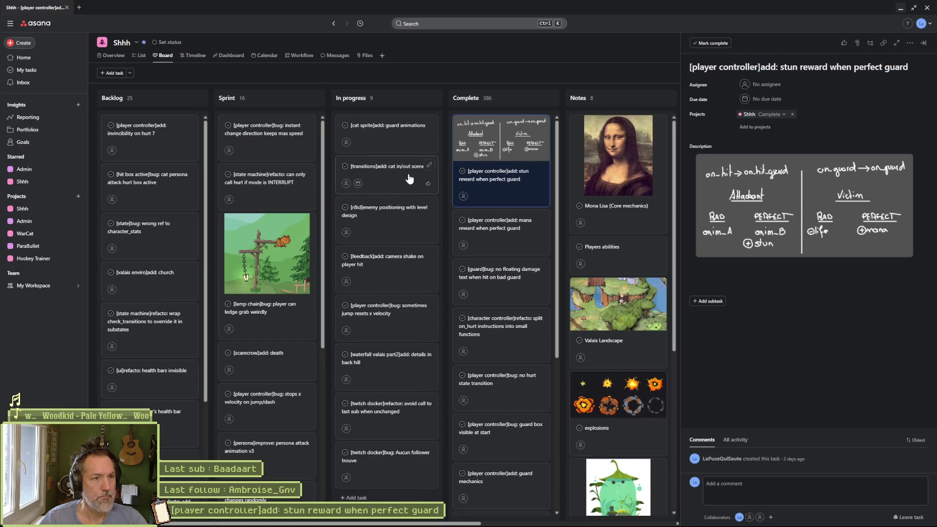
Open the cat sprite guard-animation task, then bring up scarecrow.aseprite in Aseprite.
left_click(385, 137)
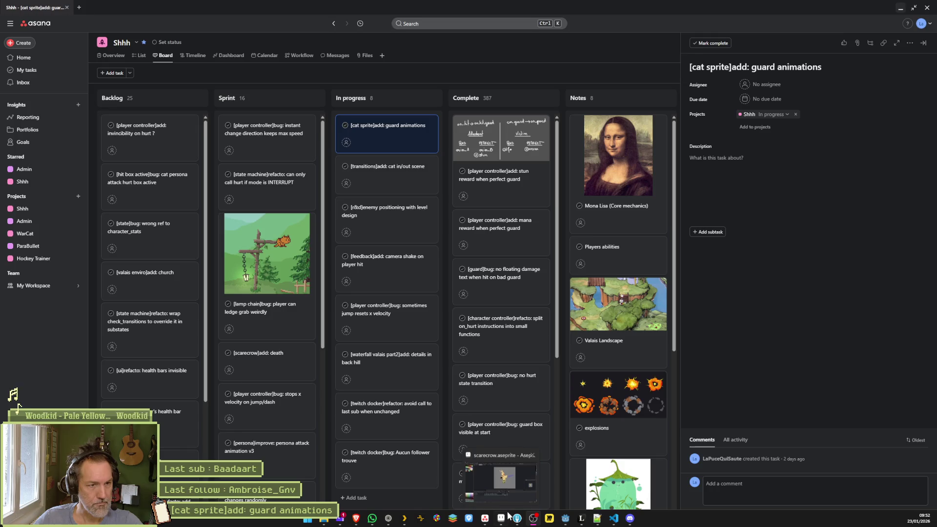
left_click(502, 522)
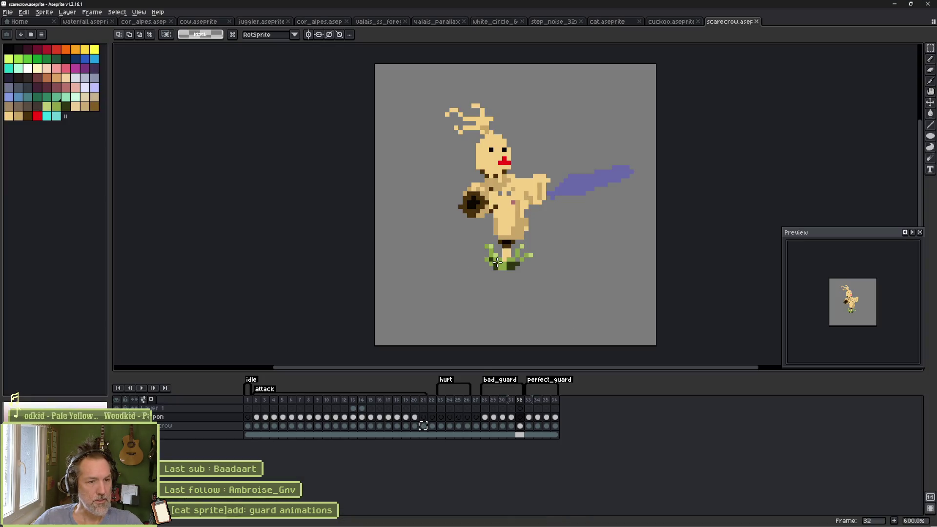
Switch to cat.aseprite and view the cat poses at frames 66, 62, 33 and 29.
left_click(605, 21)
scroll(515, 446, "right", 8)
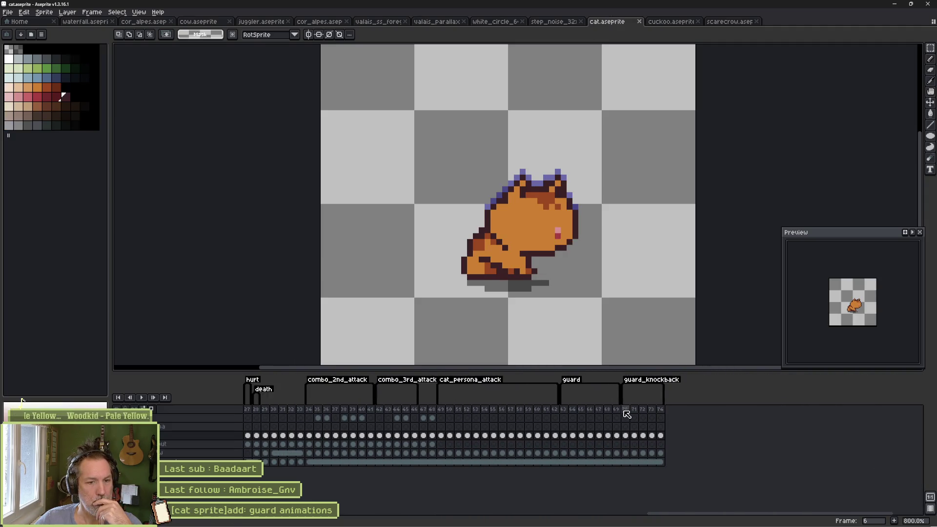
left_click_drag(563, 410, 659, 411)
left_click(590, 410)
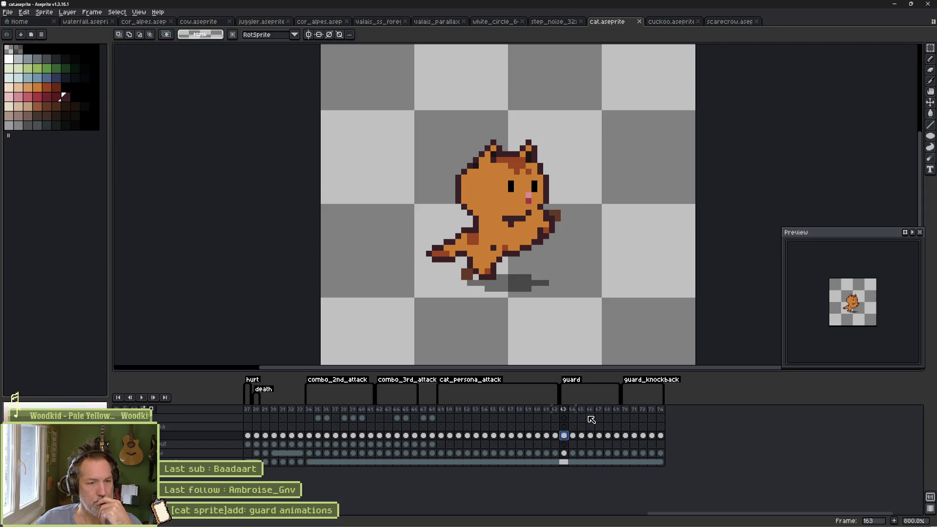
left_click(556, 437)
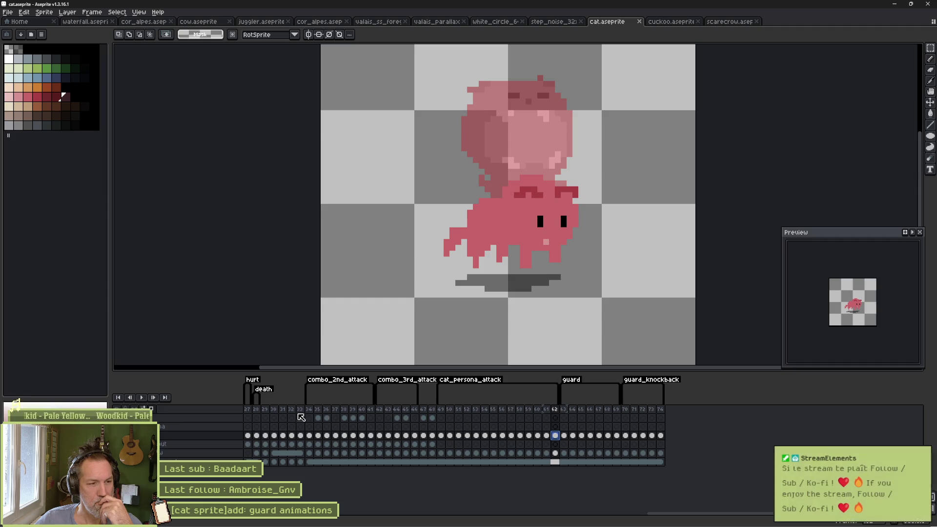
left_click(300, 410)
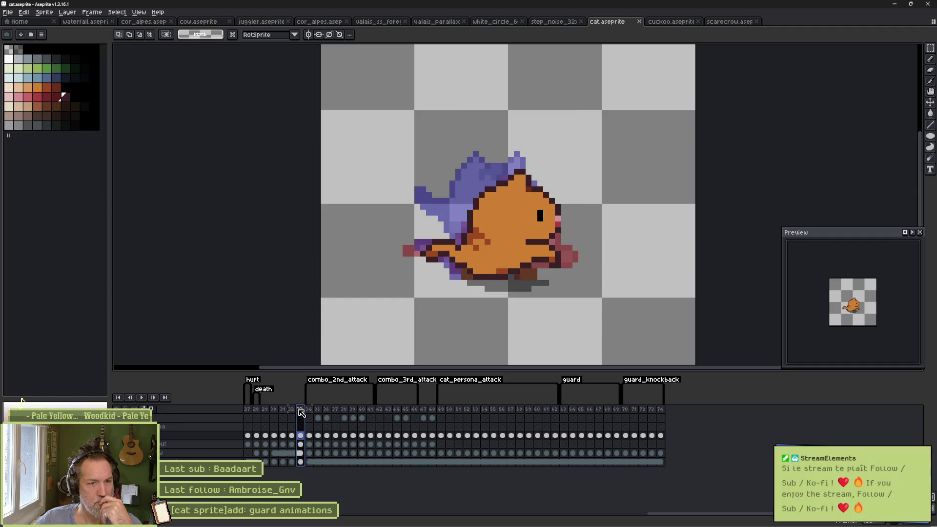
left_click(266, 411)
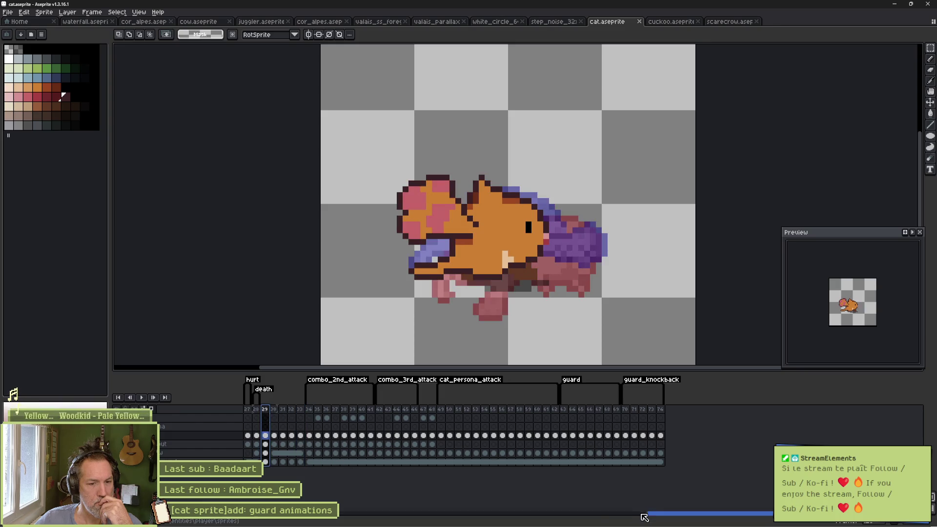
left_click_drag(658, 518, 523, 507)
Step through the poses at frames 13, 00 and following, ending on the frame 92 column.
left_click(503, 411)
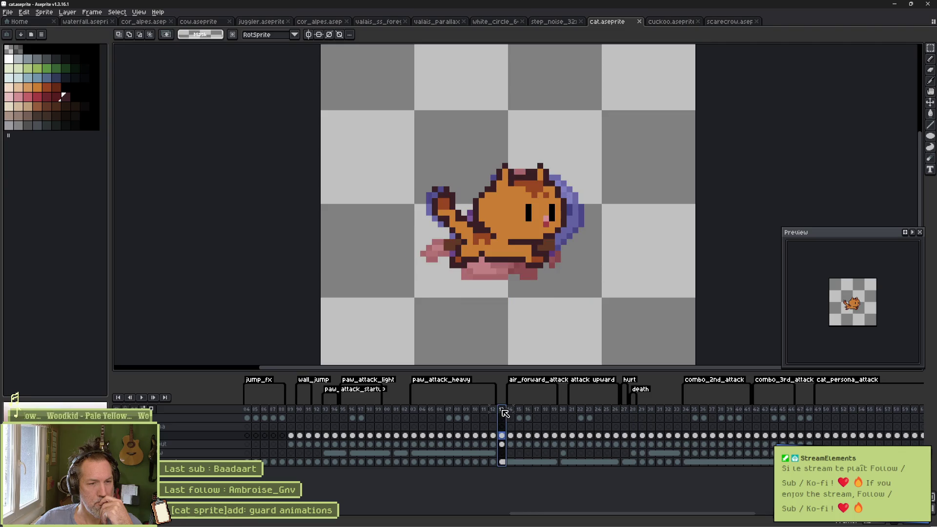
left_click(391, 411)
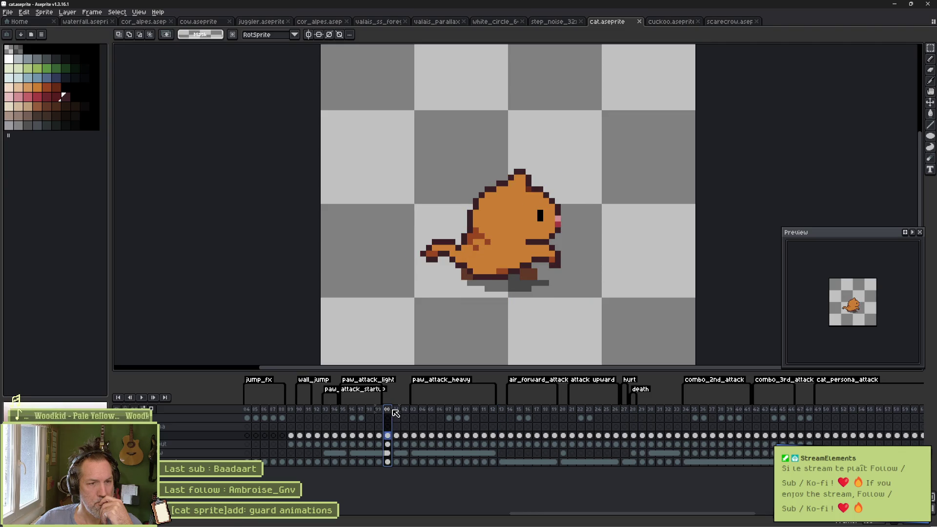
left_click(396, 411)
left_click(405, 411)
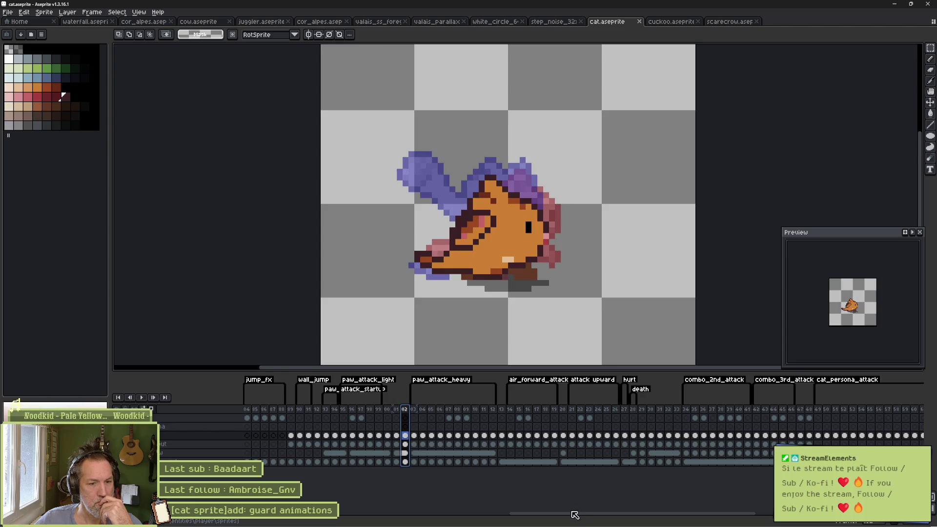
left_click_drag(573, 512, 529, 514)
left_click(414, 410)
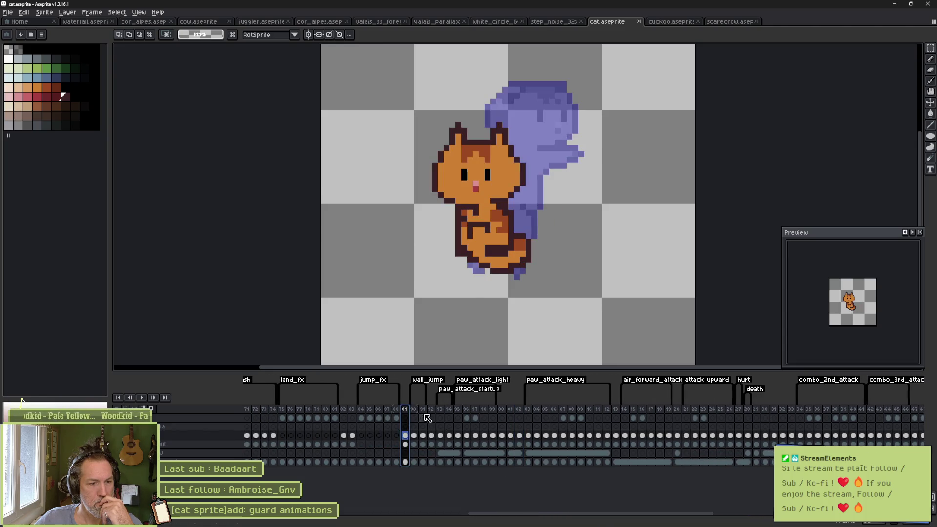
left_click(431, 418)
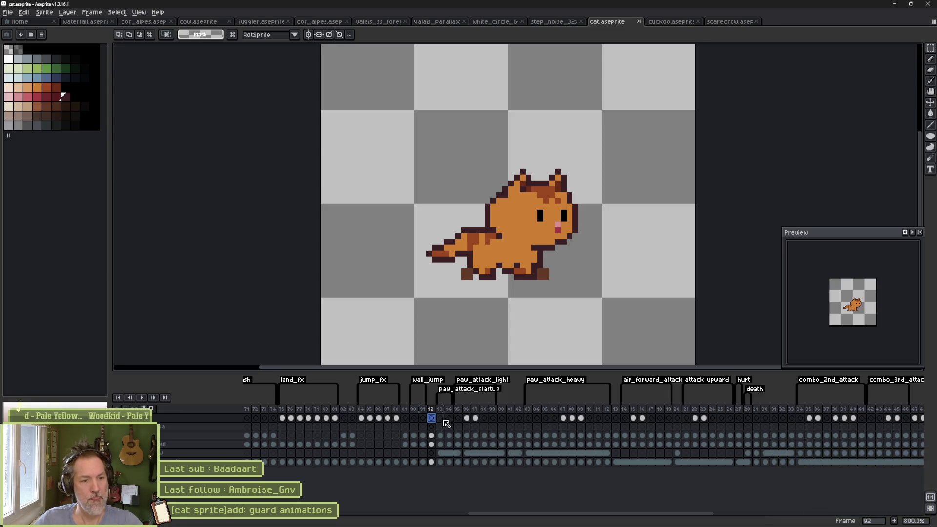
left_click(433, 410)
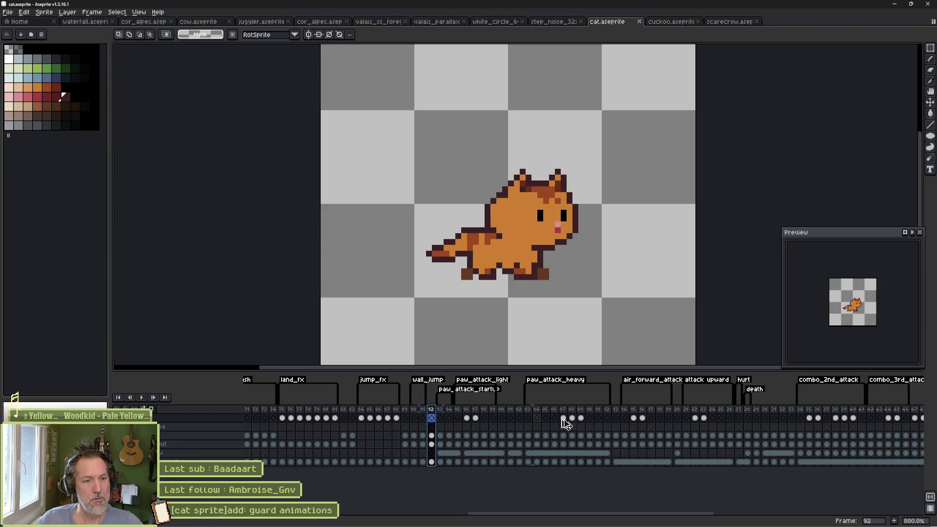
Scroll the timeline to the guard tag and select guard frame 164.
mouse_move(907, 403)
scroll(924, 416, "right", 1)
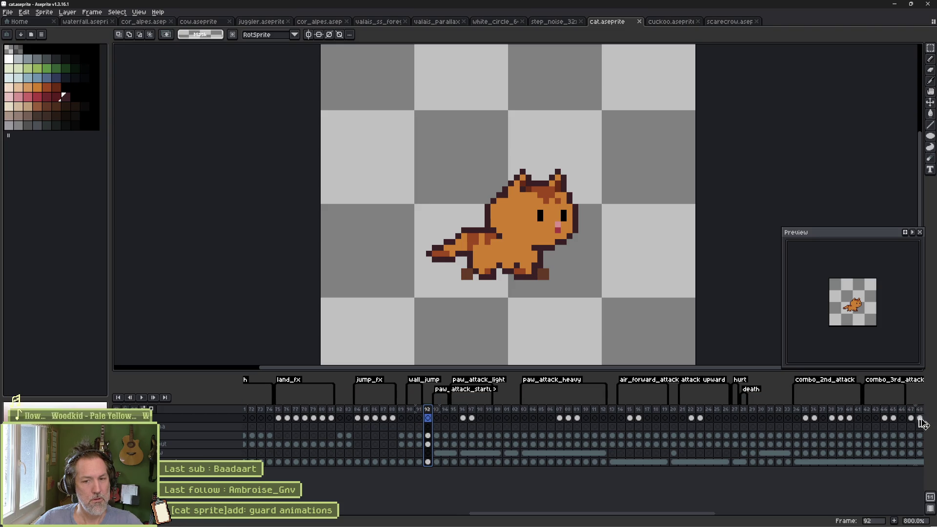
scroll(928, 415, "right", 5)
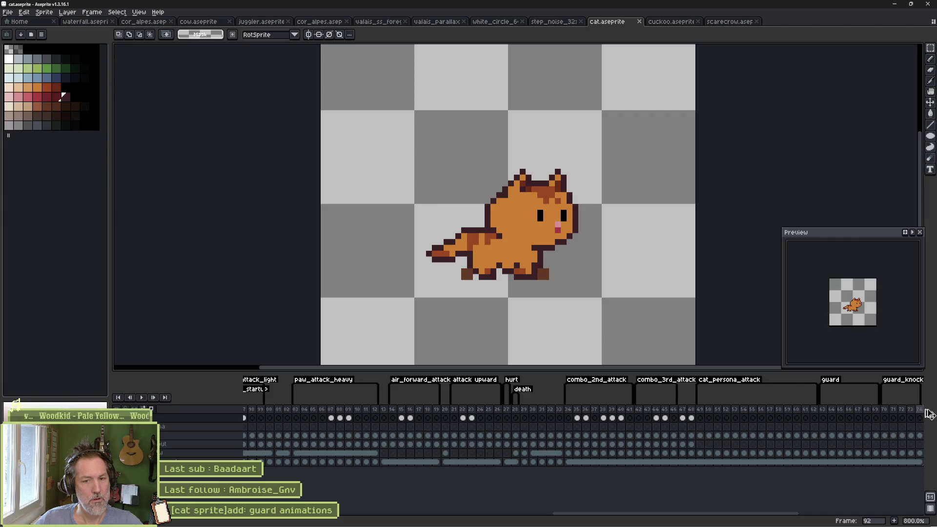
left_click(825, 416)
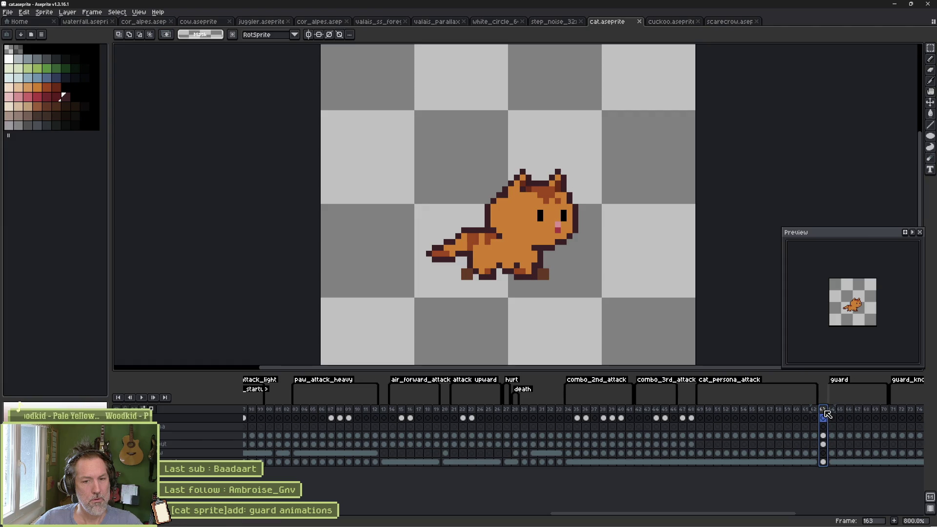
left_click(832, 415)
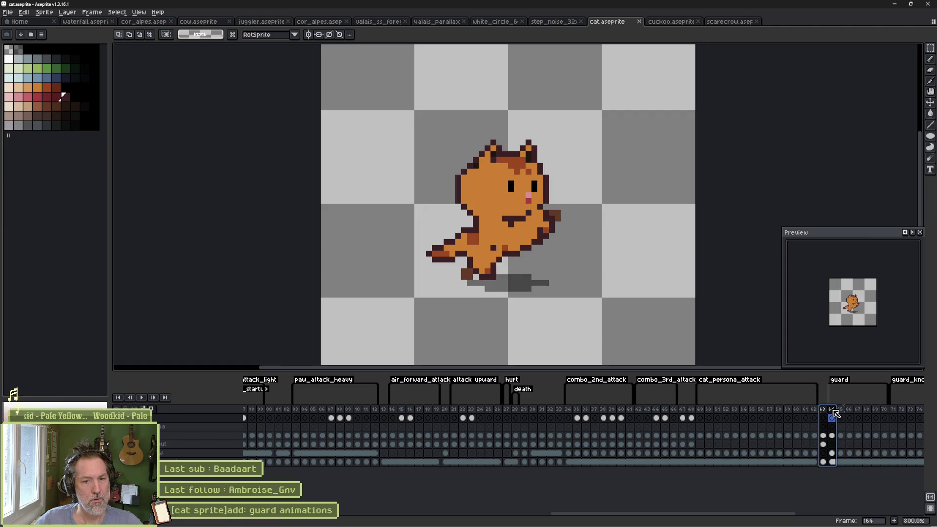
scroll(510, 428, "right", 10)
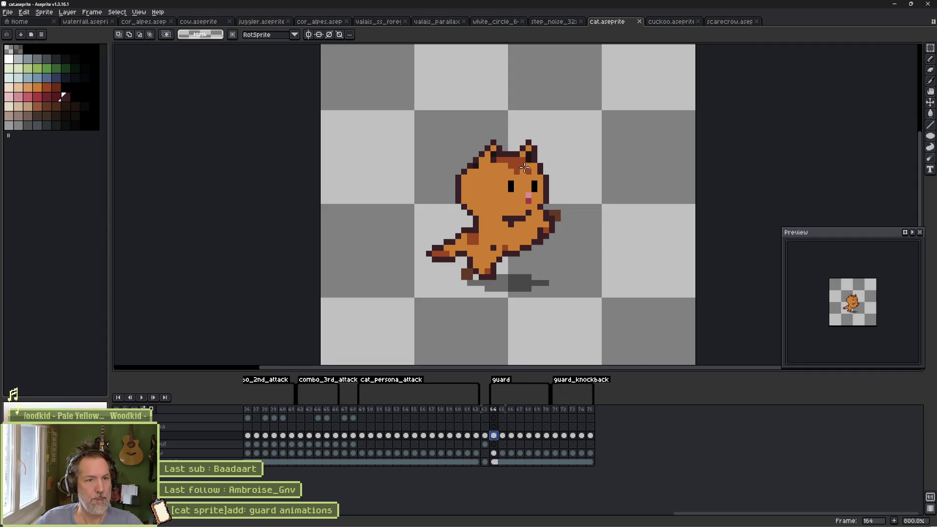
Erase the cat drawing from frame 164 with a large eraser.
key("b")
key("e")
left_click_drag(515, 163, 429, 262)
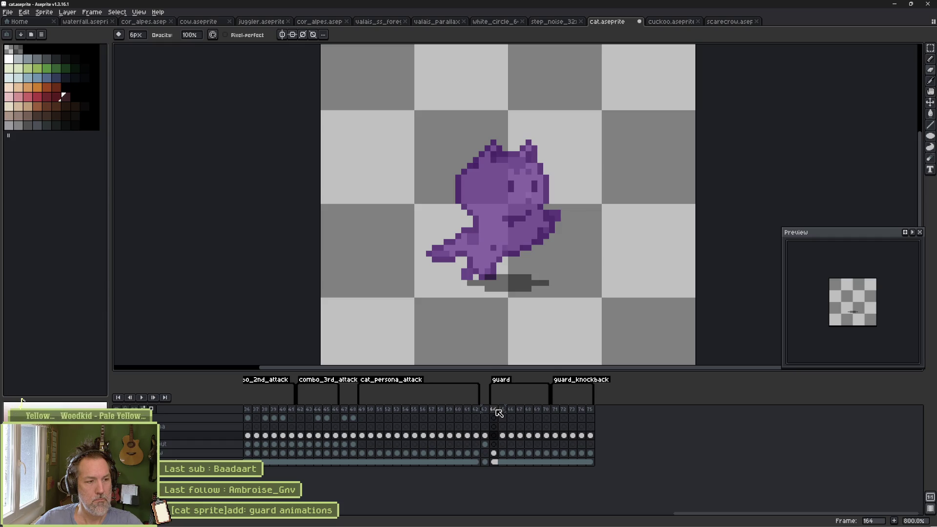
Set the onion skin to show behind the sprite, keeping the timeline at the bottom.
left_click(150, 409)
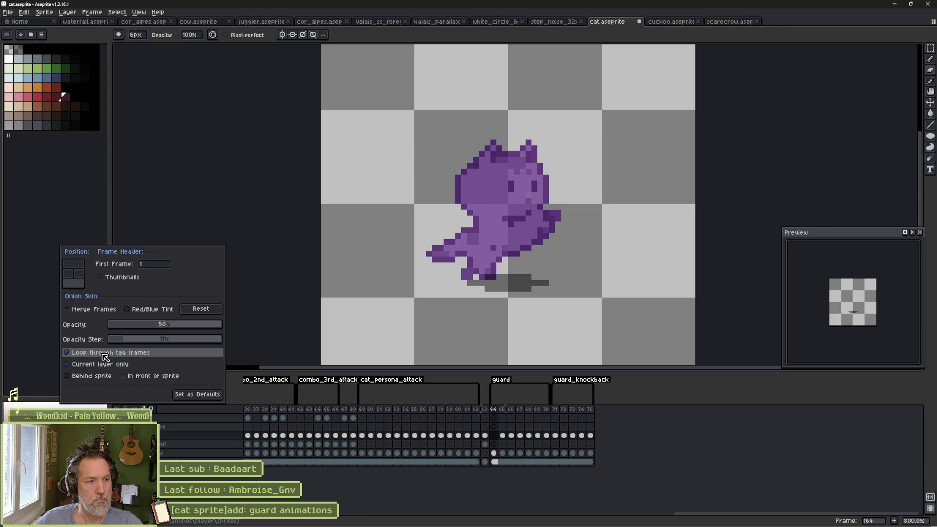
left_click(72, 267)
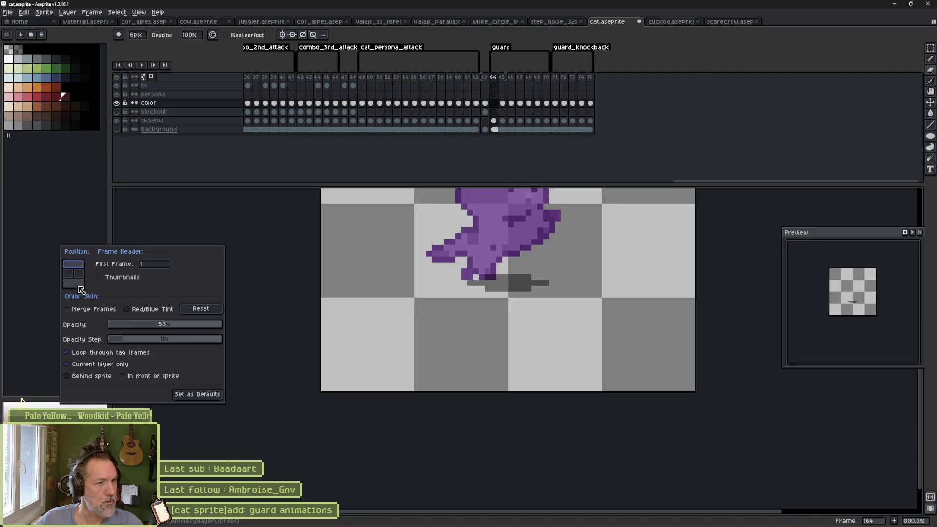
left_click(80, 287)
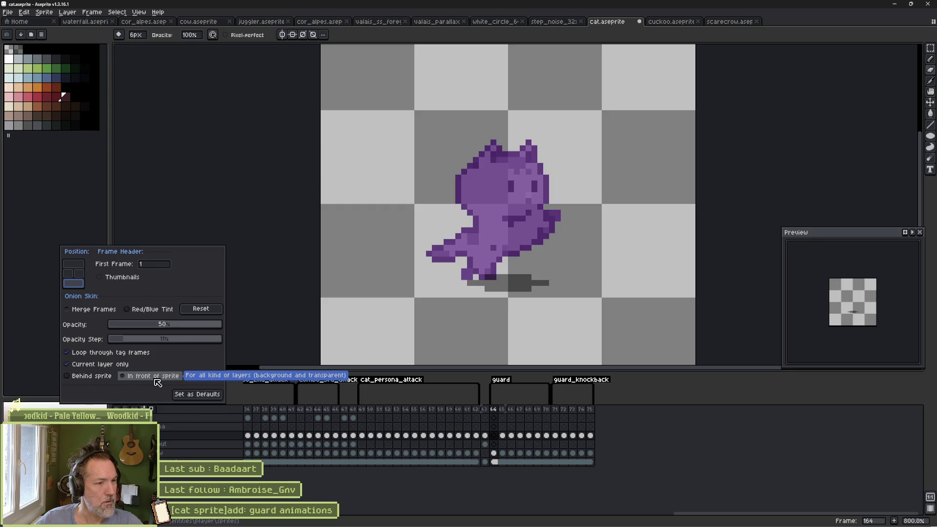
left_click(157, 382)
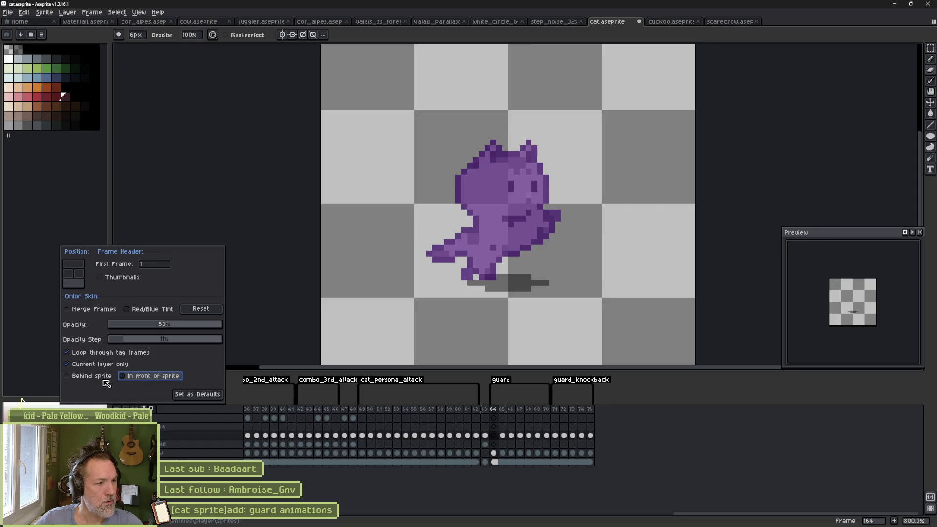
left_click(89, 376)
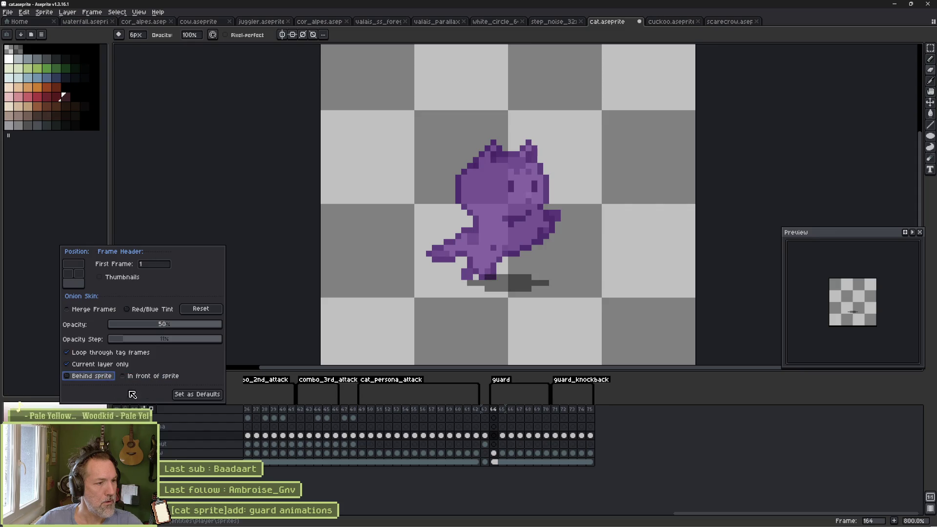
left_click(444, 472)
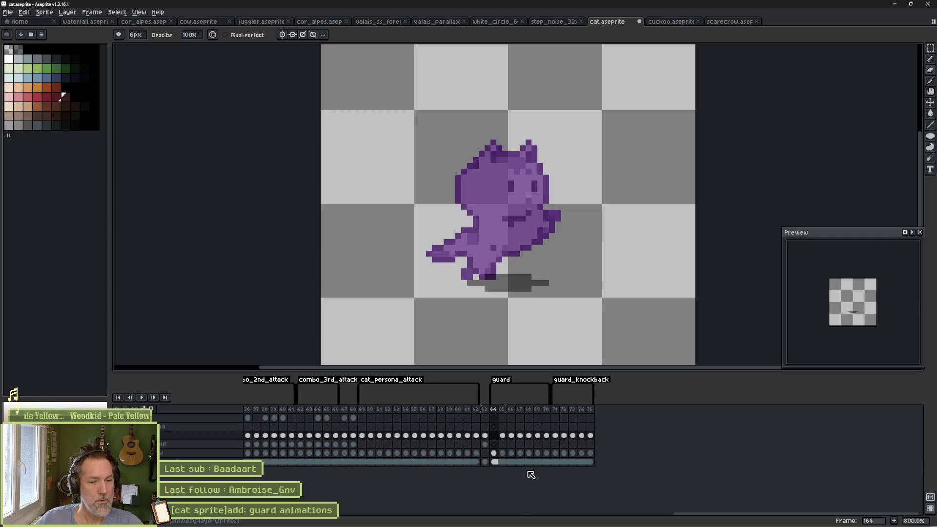
Select frame 64 on the color layer with a pink 3px brush.
left_click(493, 435)
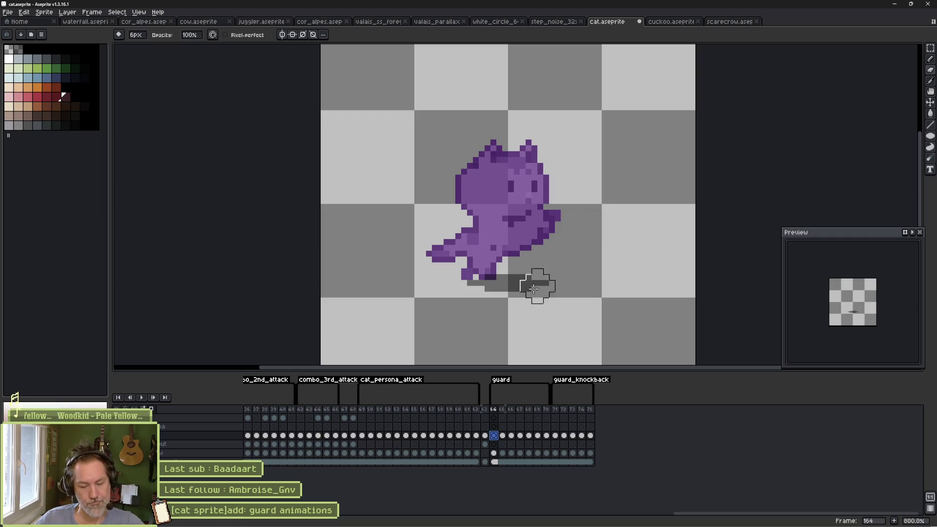
key("b")
left_click(28, 97)
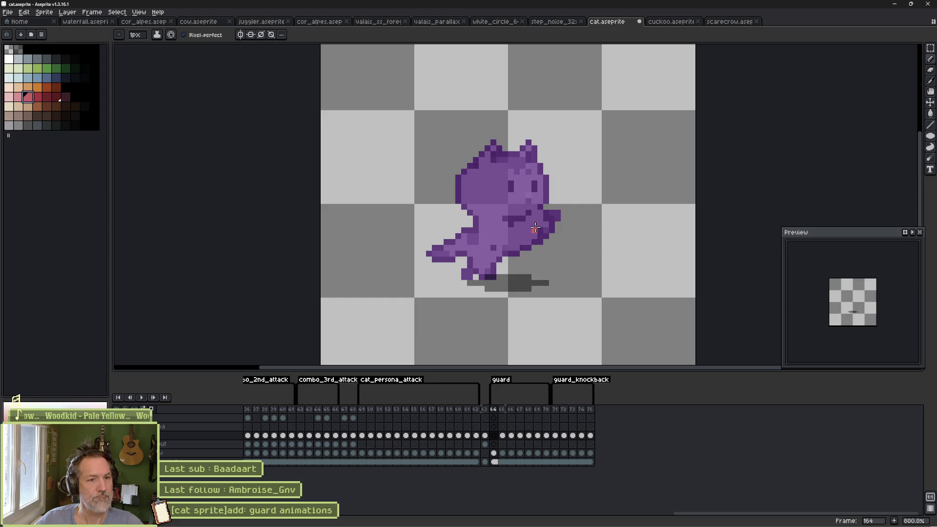
key("plus")
key("plus")
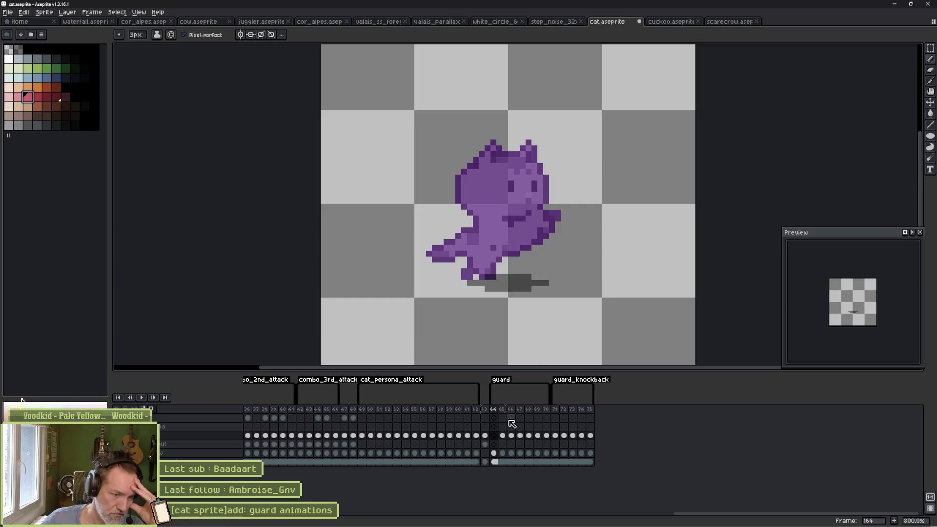
Flip between guard frames 163 and 164 to compare the poses.
left_click(486, 411)
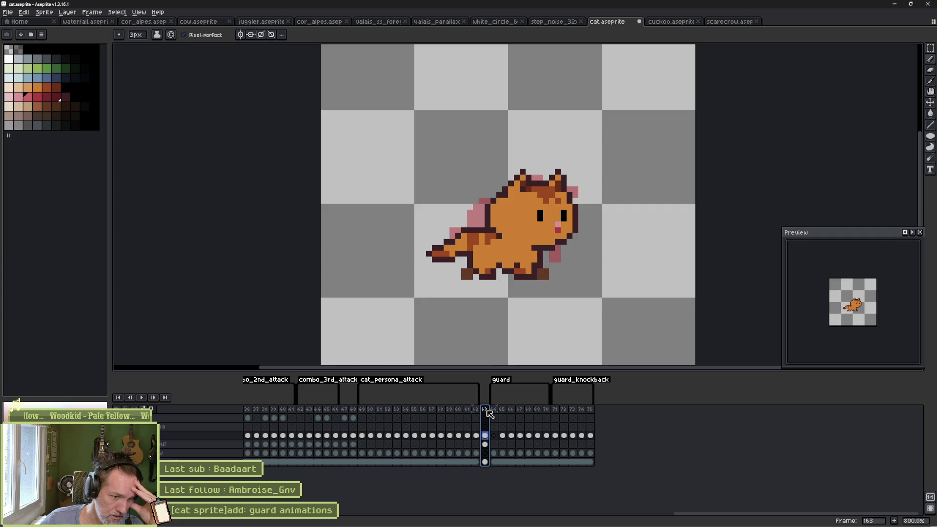
key("Right")
key("Left")
key("Right")
key("Left")
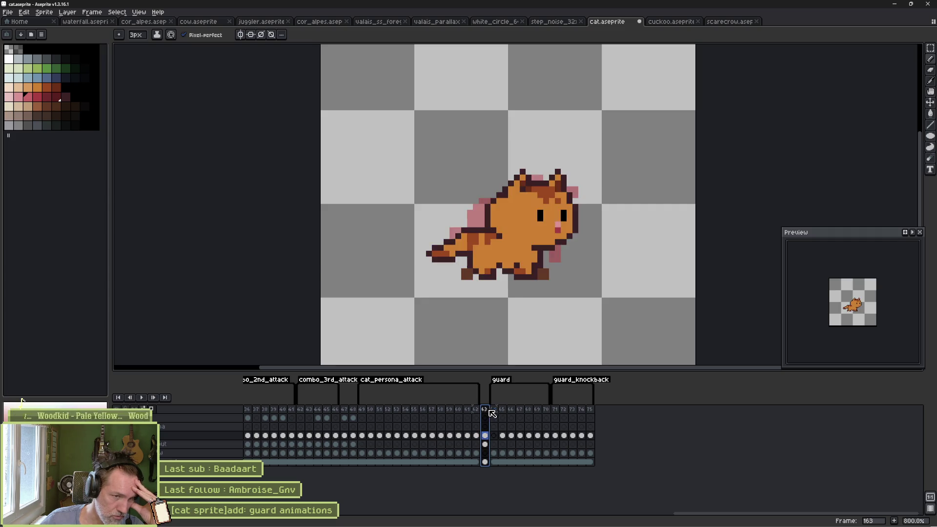
left_click_drag(492, 414, 497, 413)
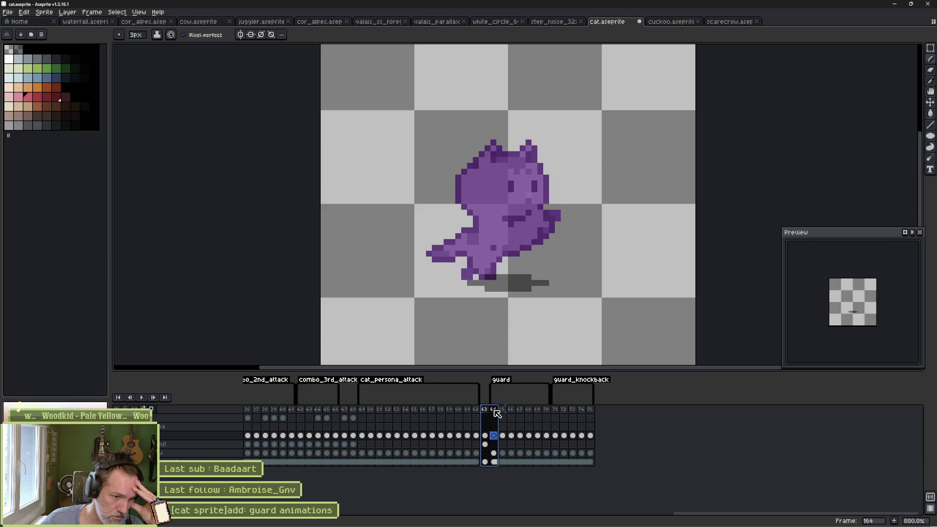
Zoom in on the orange cat's guard frame, pick grey, and add a new empty layer.
left_click(486, 436)
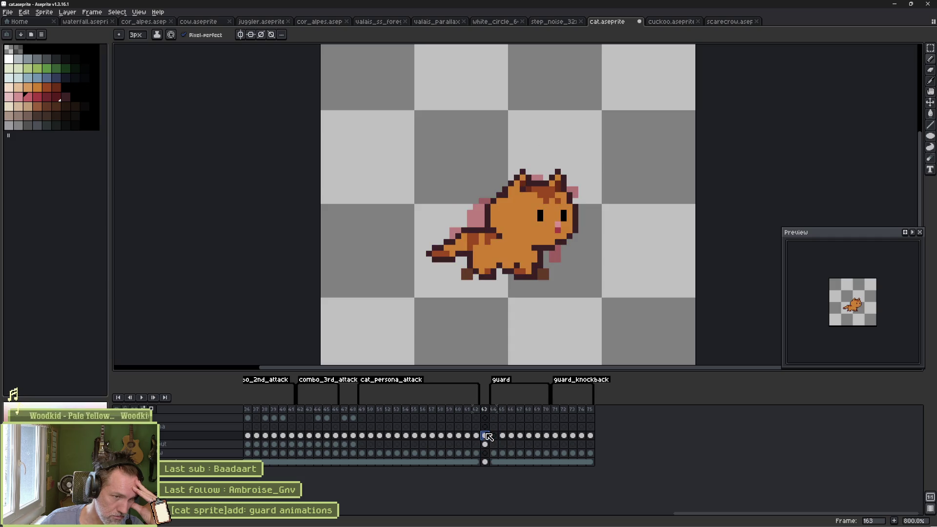
scroll(527, 283, "up", 2)
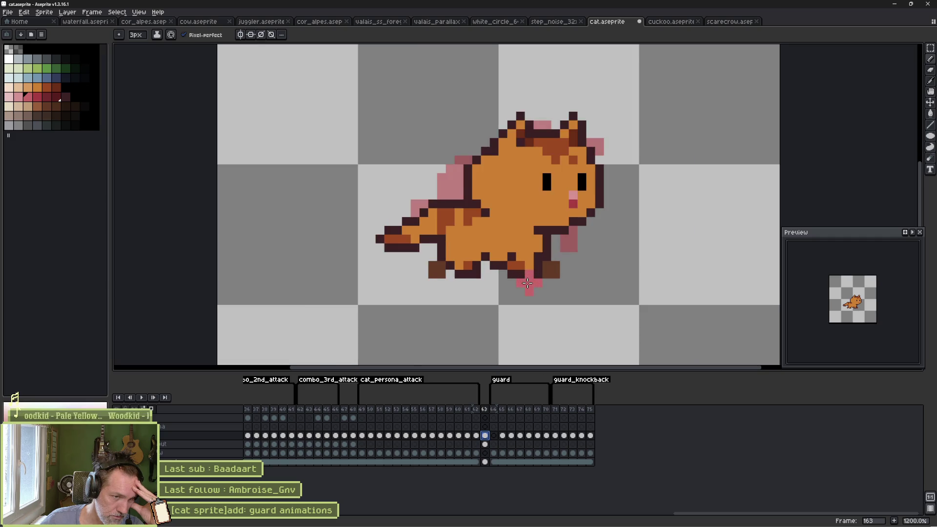
scroll(527, 283, "up", 1)
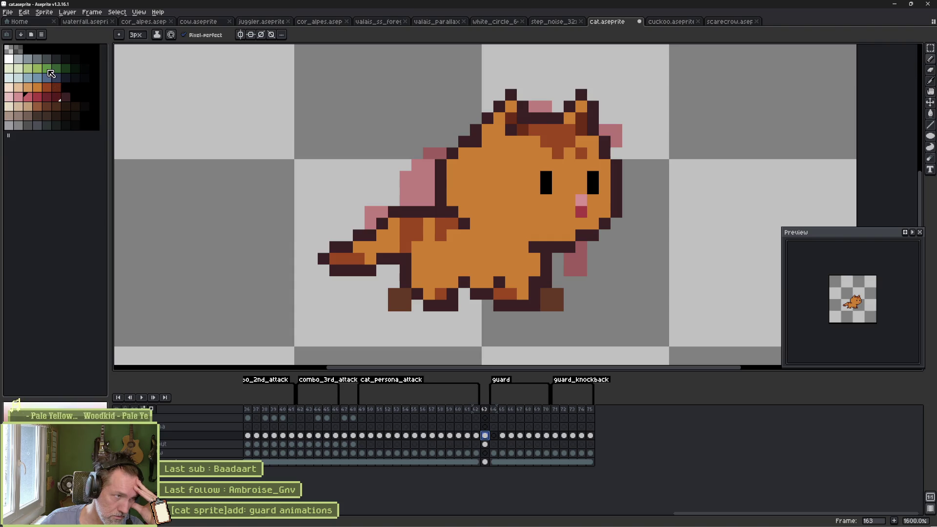
left_click(46, 58)
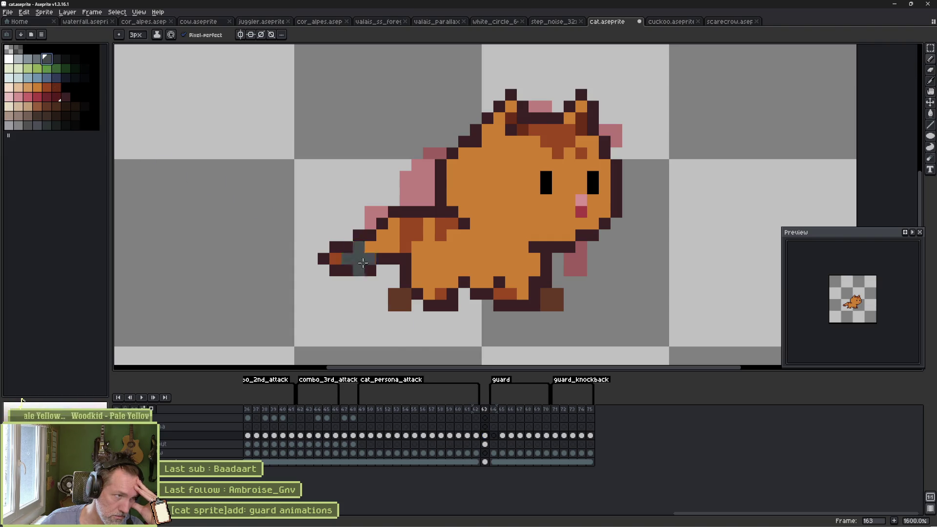
left_click(485, 435)
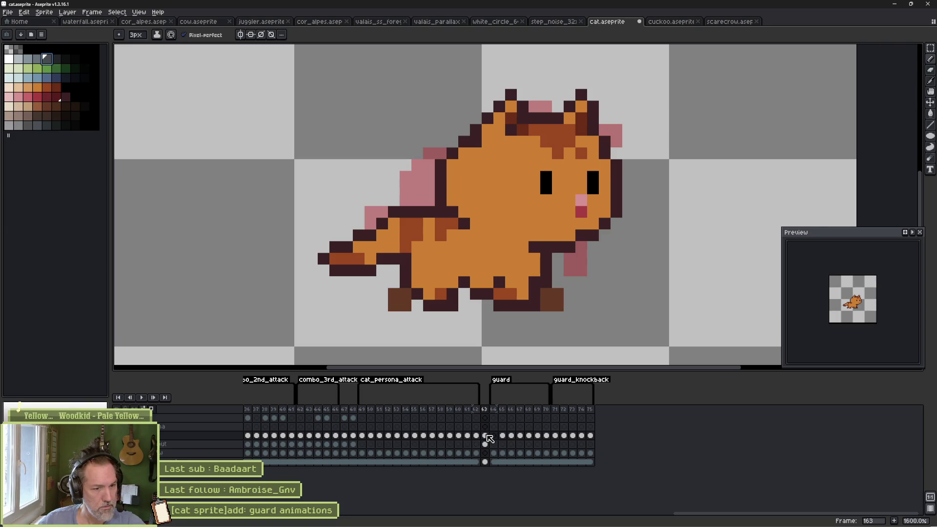
key("shift+n")
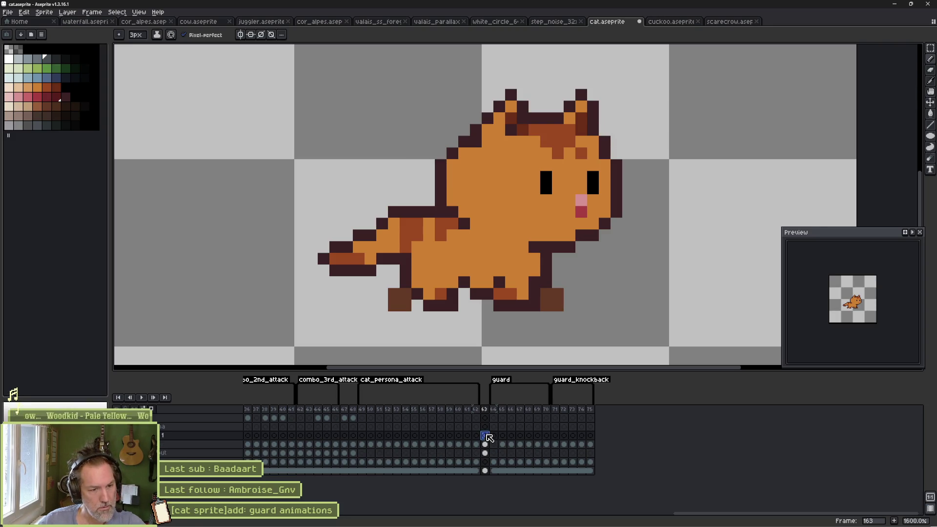
Draw a 1px grey shield outline along the tail, darken its bottom row and add lighter highlights.
key("minus")
key("minus")
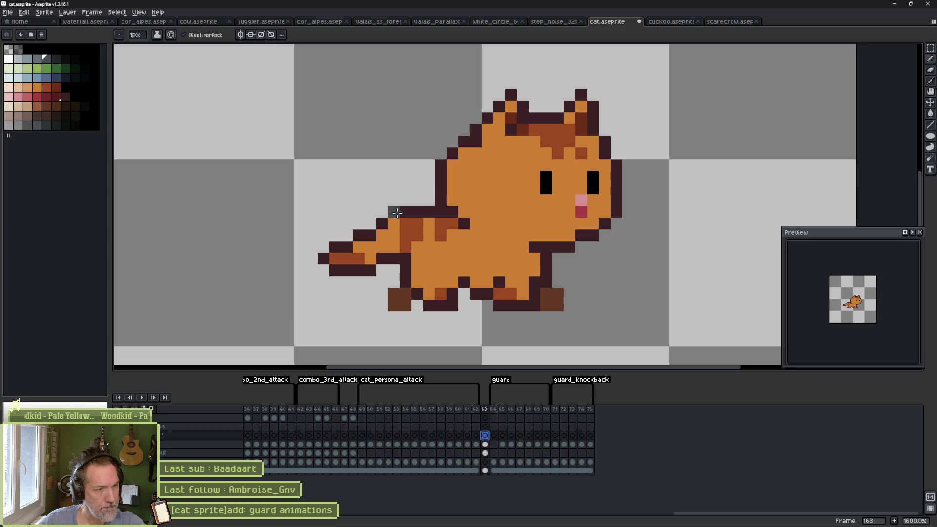
mouse_move(397, 212)
left_mouse_down()
mouse_move(406, 259)
mouse_move(336, 271)
mouse_move(325, 259)
mouse_move(393, 221)
mouse_move(373, 256)
mouse_move(337, 260)
mouse_move(331, 271)
mouse_move(346, 272)
left_mouse_up()
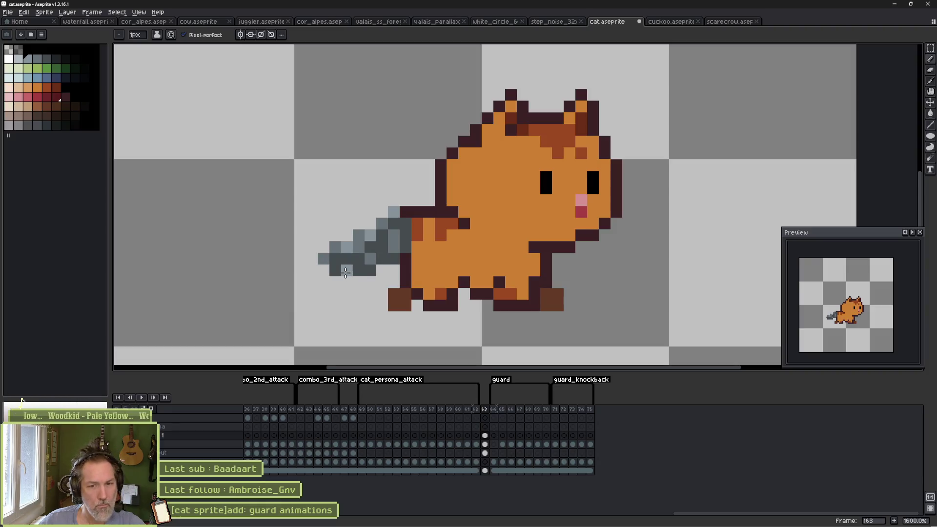
left_click_drag(42, 62, 47, 59)
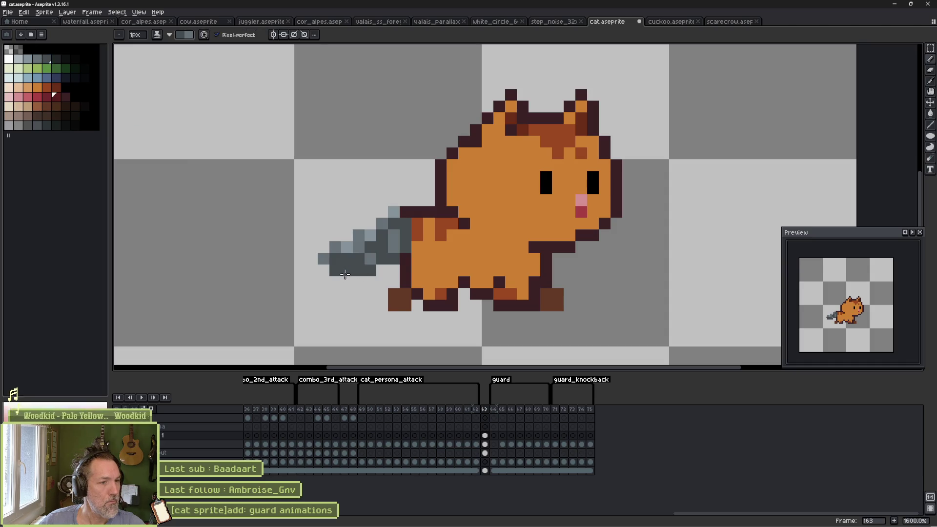
left_click_drag(47, 60, 56, 62)
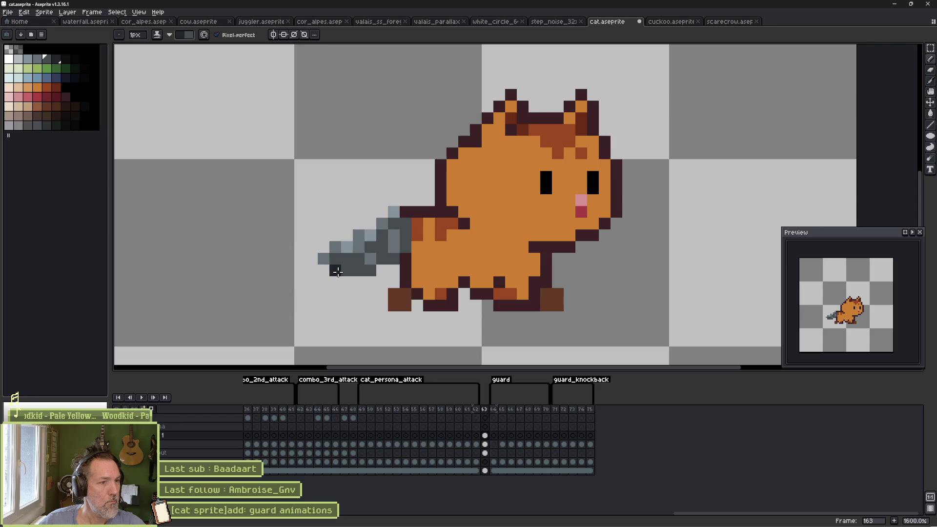
key("i")
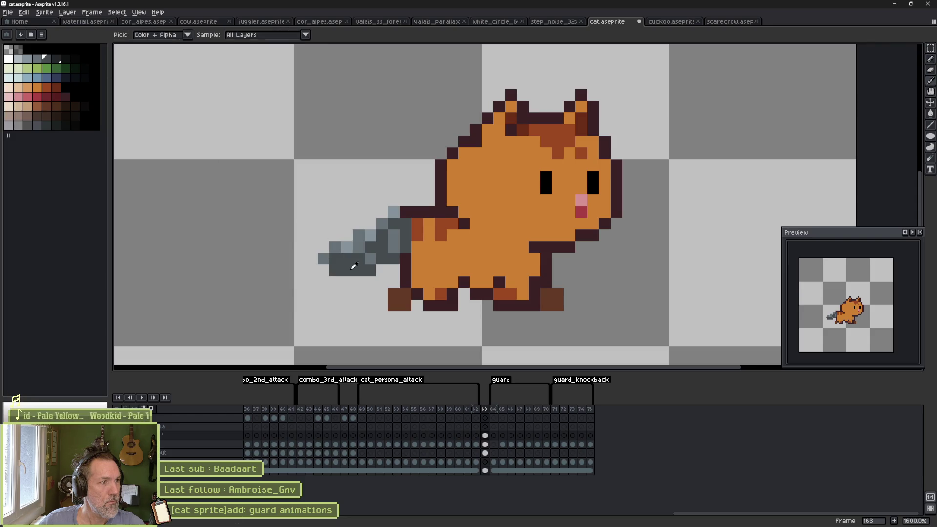
key("b")
mouse_move(336, 269)
left_mouse_down()
mouse_move(371, 271)
mouse_move(400, 259)
mouse_move(407, 243)
left_mouse_up()
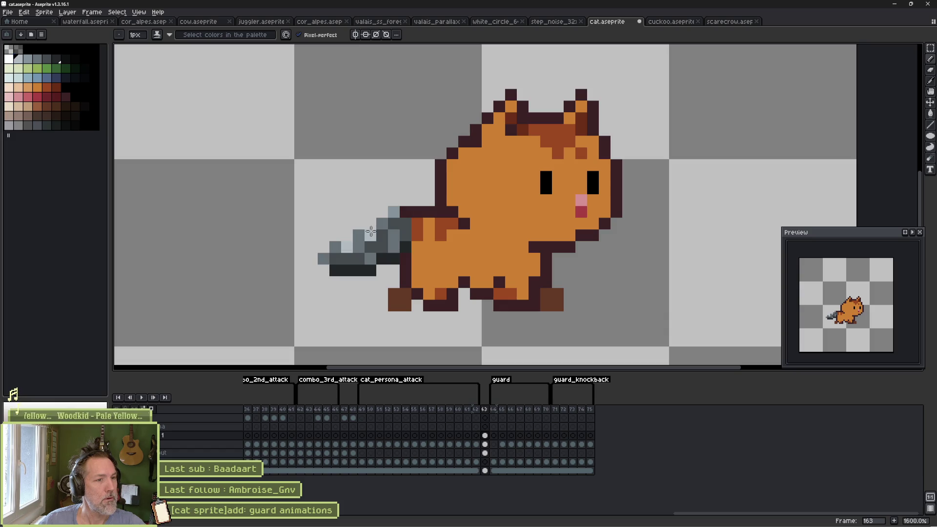
left_click_drag(371, 231, 394, 224)
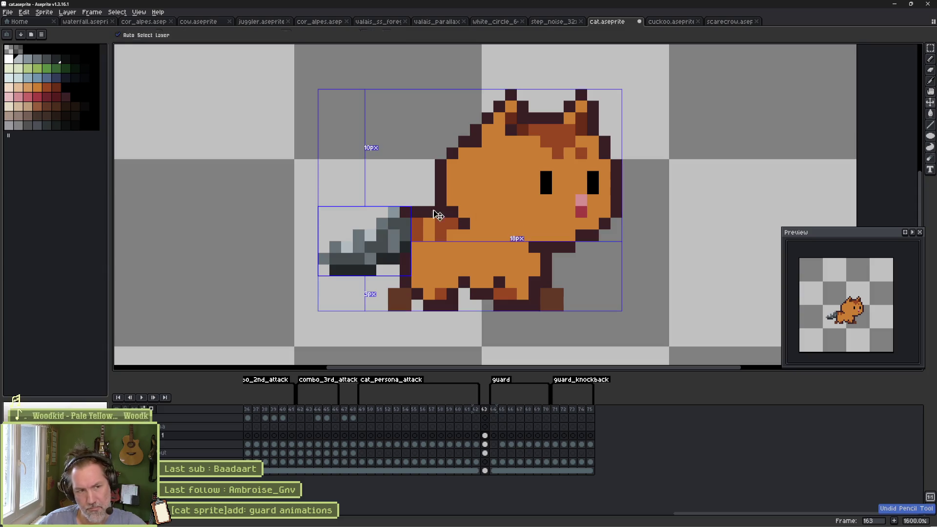
Undo the last highlight stroke and paint tail pixels with the sampled dark grey.
key("ctrl+z")
key("ctrl+z")
key("ctrl+z")
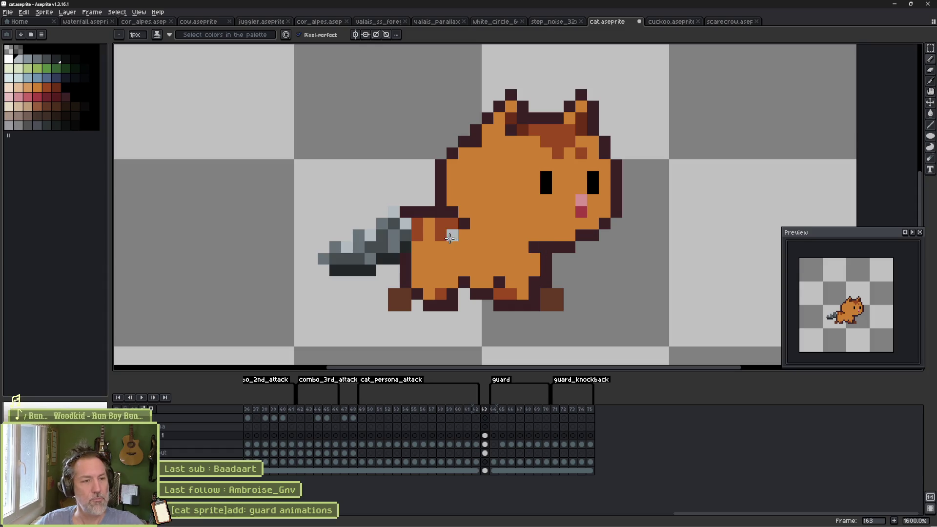
key("alt")
left_click(408, 237, "alt")
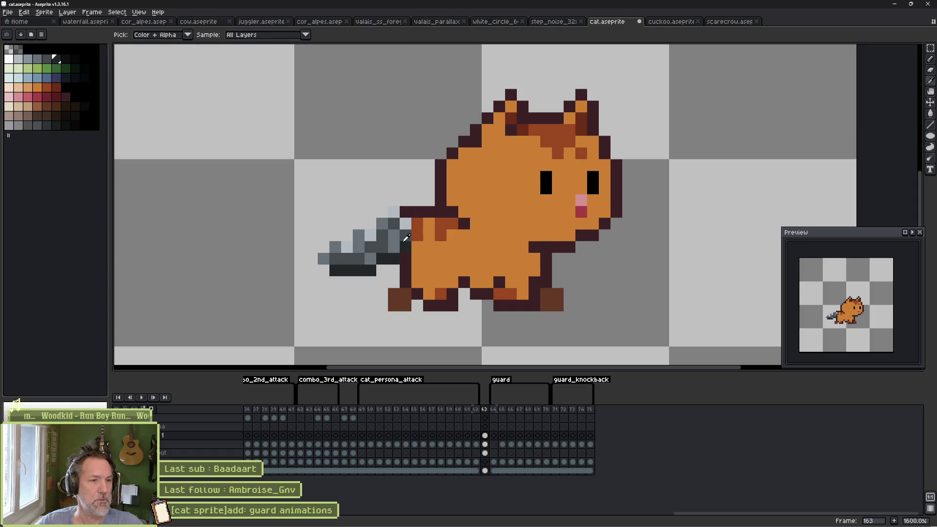
left_click(406, 222)
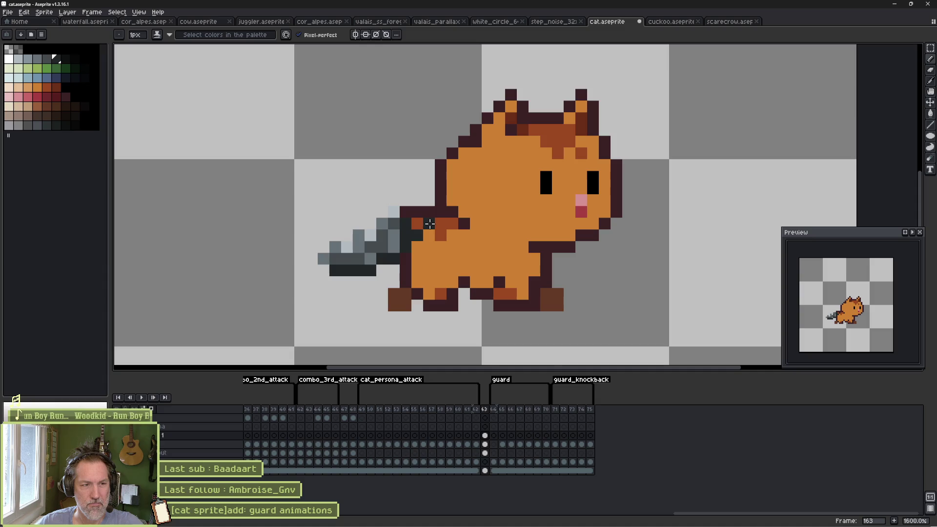
Repaint the orange and dark tail-joint pixels in light and mid greys.
left_click(429, 224)
left_click(393, 230, "alt")
mouse_move(418, 224)
left_mouse_down()
mouse_move(406, 224)
mouse_move(418, 213)
left_mouse_up()
left_click(398, 218, "alt")
left_click(410, 219)
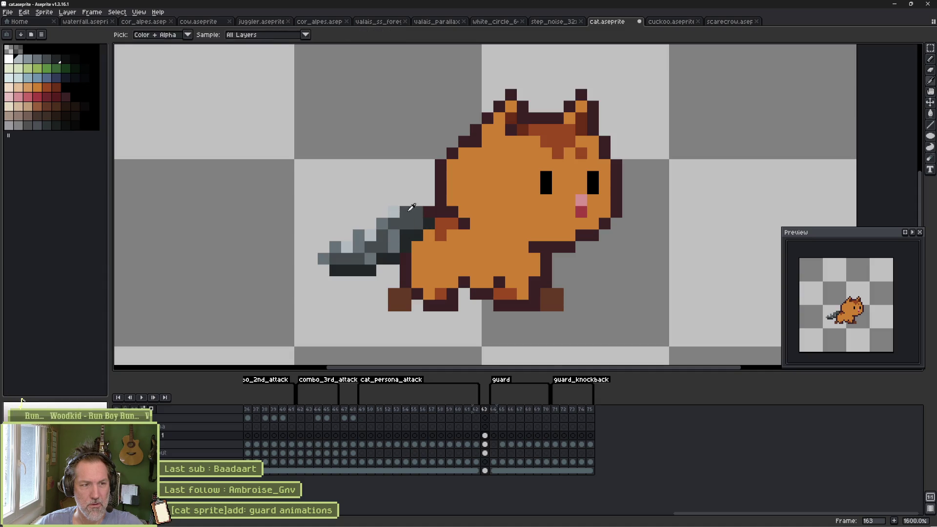
left_click(429, 212)
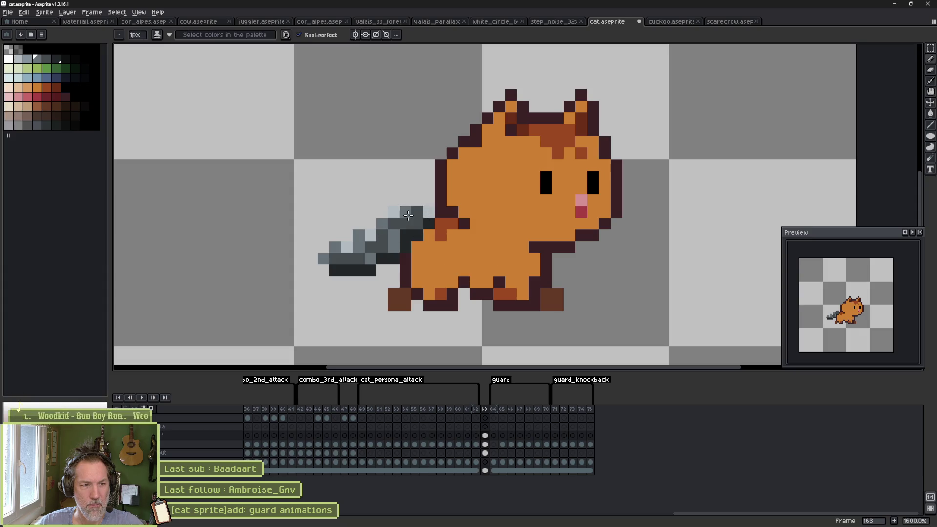
left_click(417, 213)
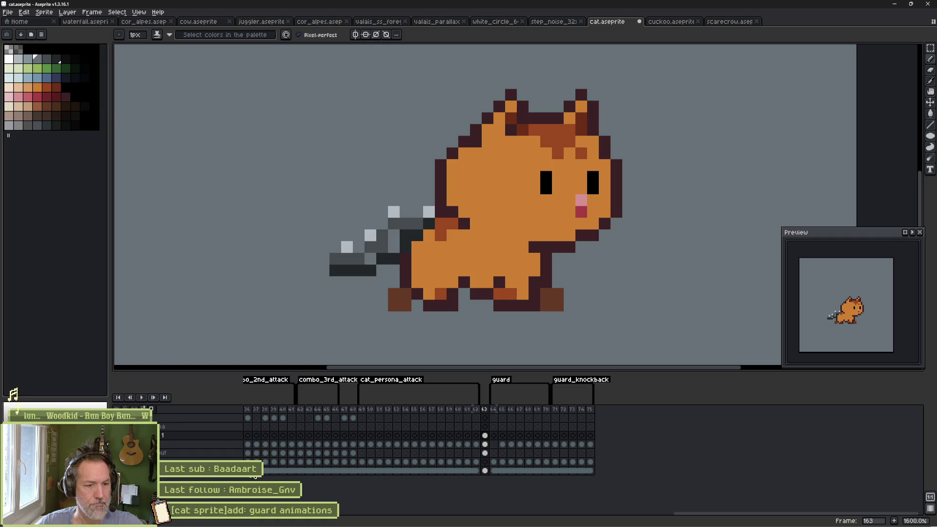
Compare frame 163 with frame 162, then fill the background green.
left_click(476, 471)
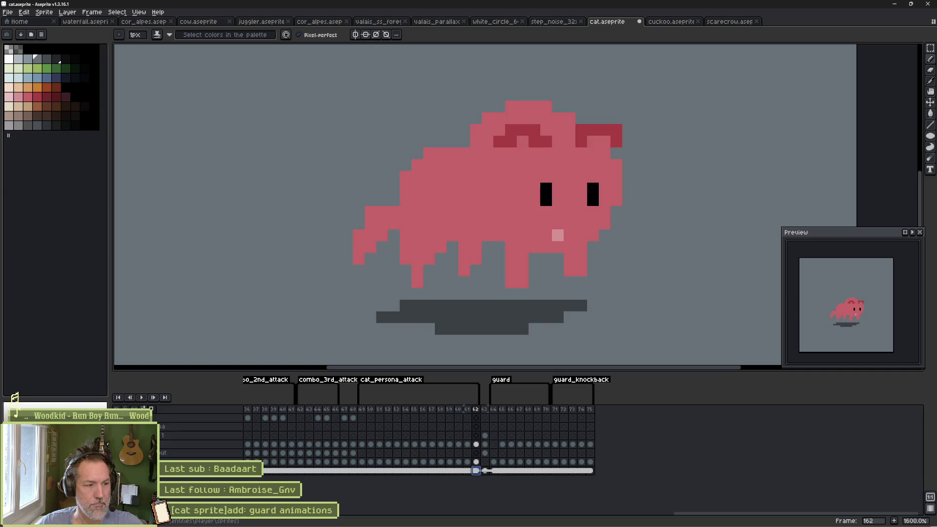
left_click(485, 471)
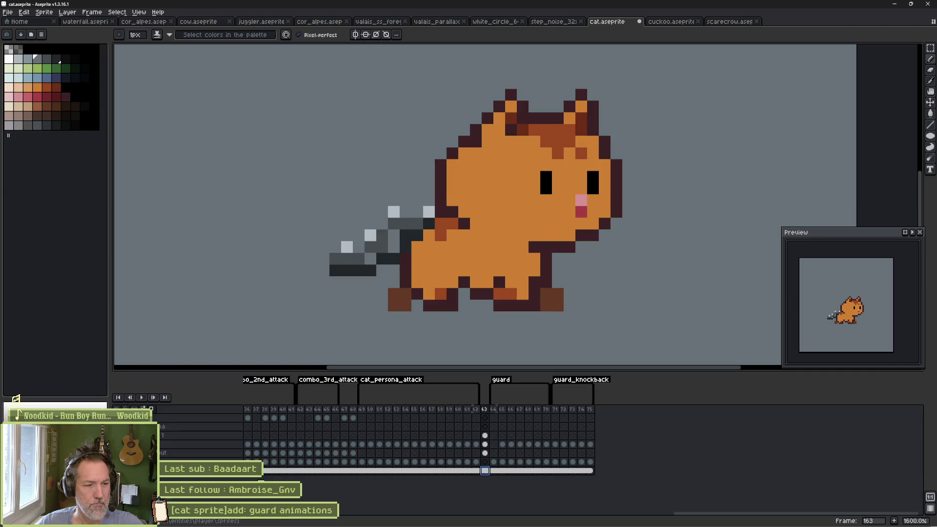
left_click(46, 68)
key("g")
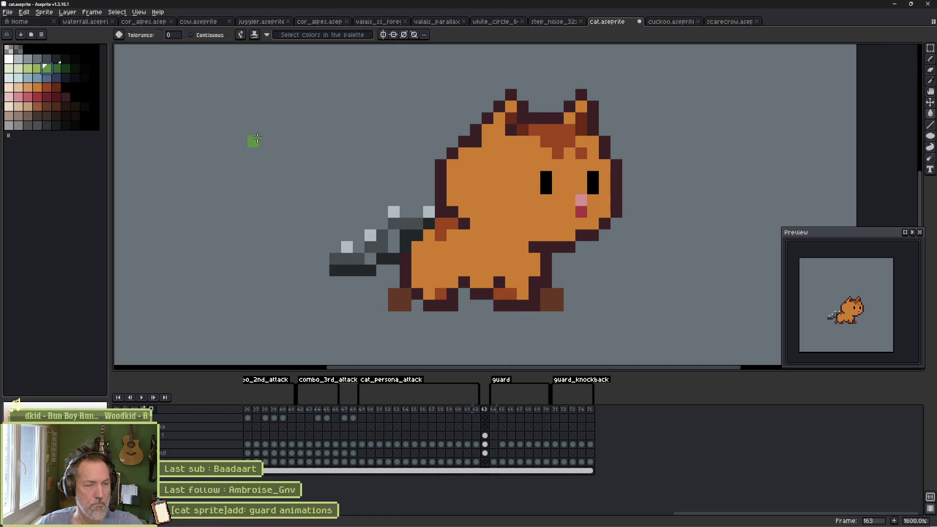
left_click(259, 144)
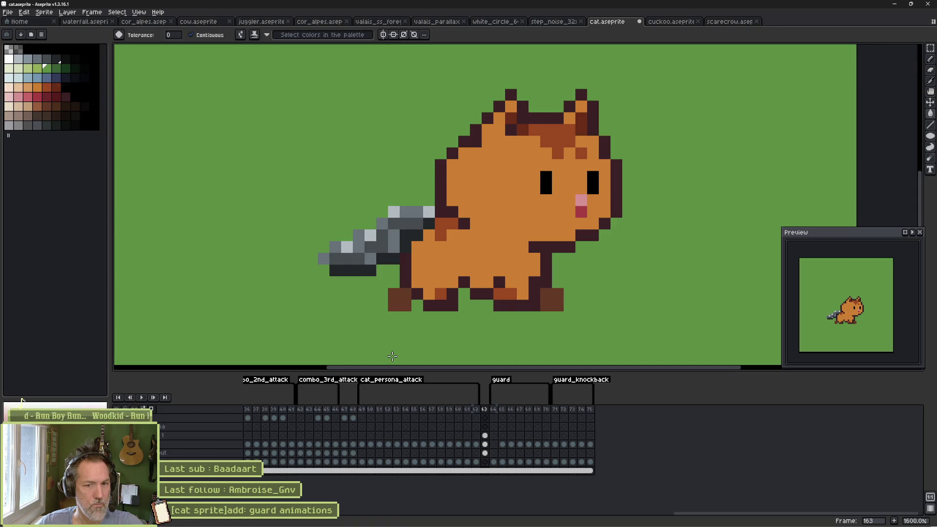
Try light blue-grey and darker blue backgrounds, ending with a light-green fill.
left_click(22, 78)
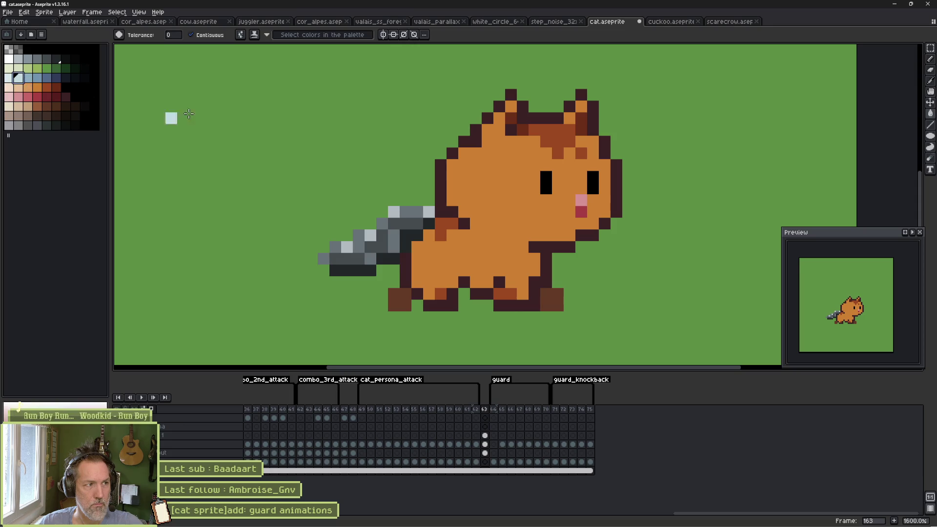
left_click(171, 117)
left_click(37, 78)
left_click(200, 108)
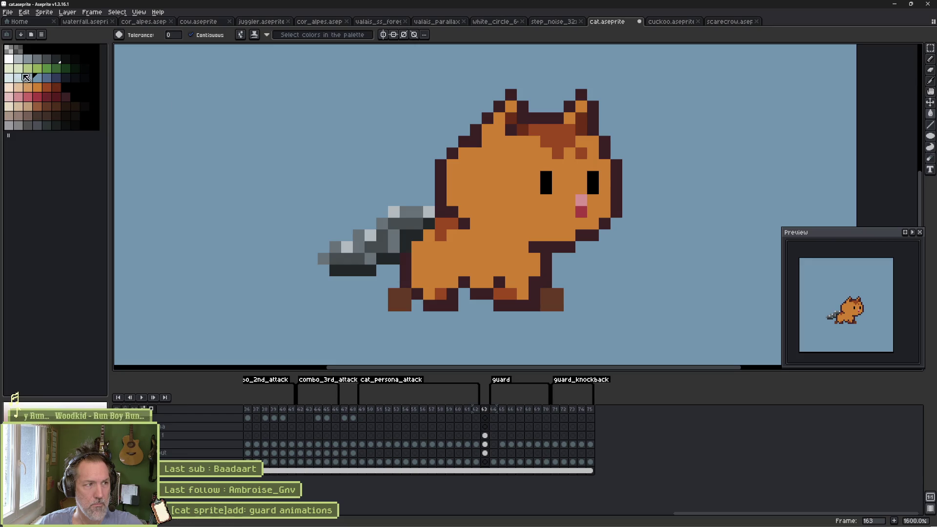
left_click(37, 68)
left_click(197, 118)
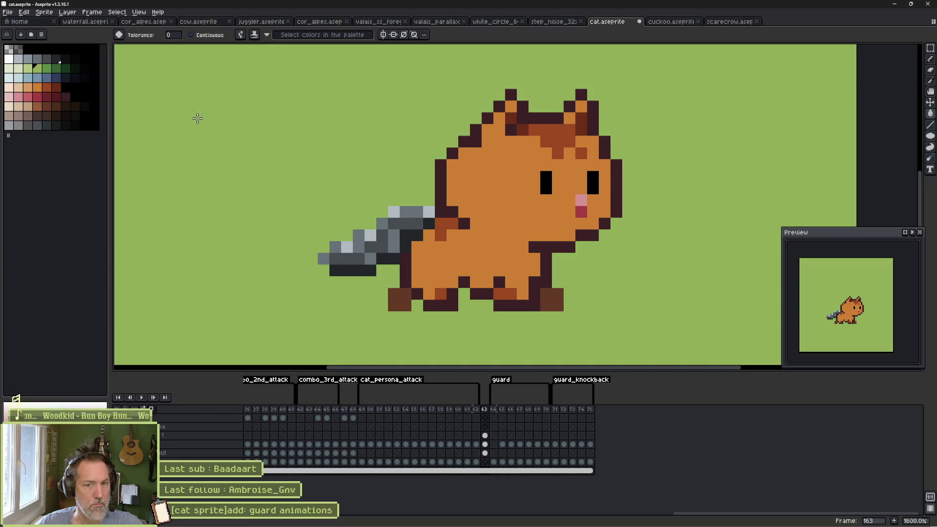
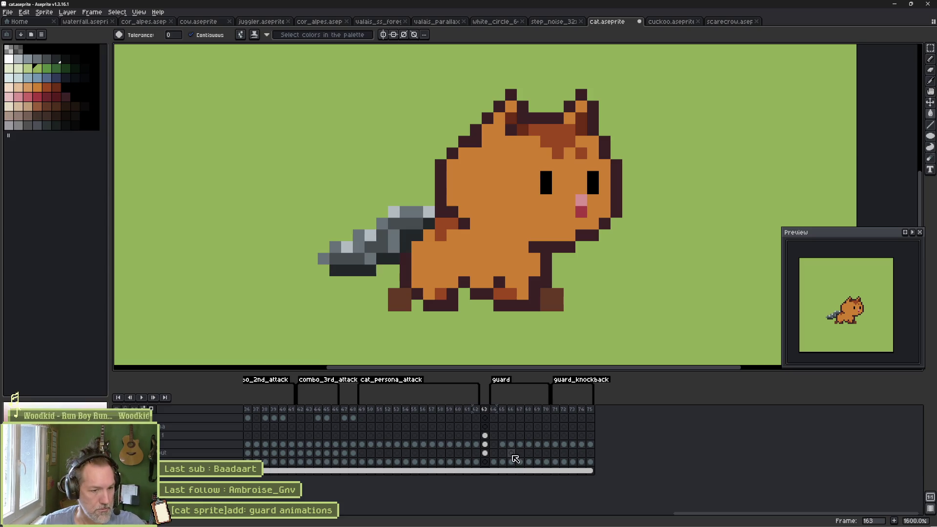
Review the first guard frame, the first animation frame and the cat's walk pose.
left_click(495, 445)
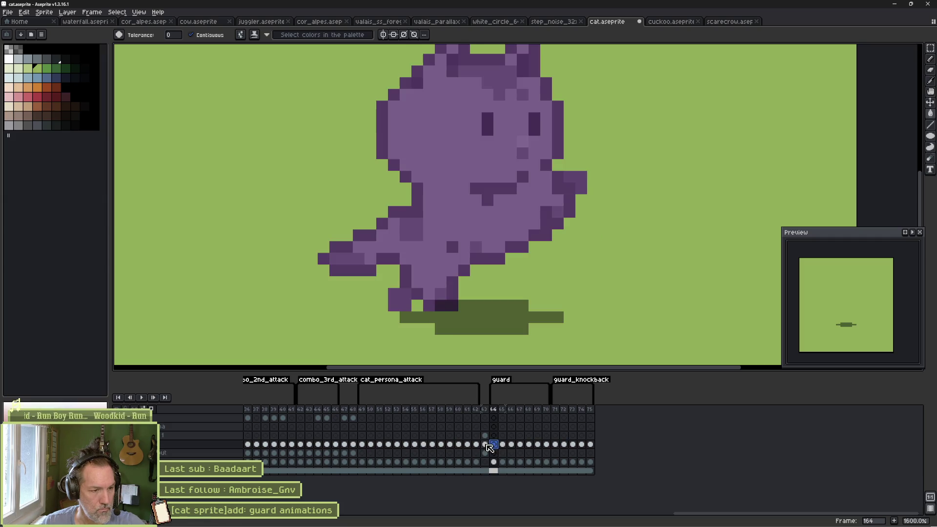
left_click_drag(738, 519, 242, 520)
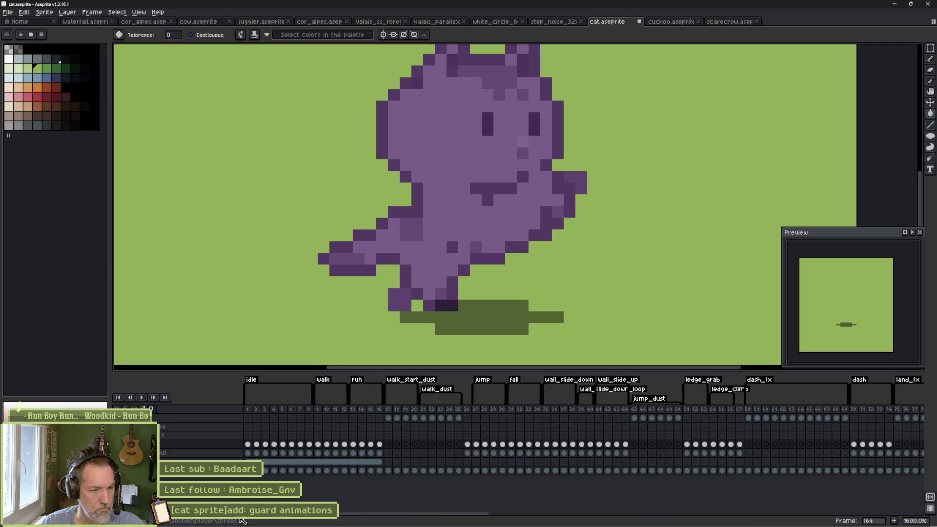
left_click(250, 411)
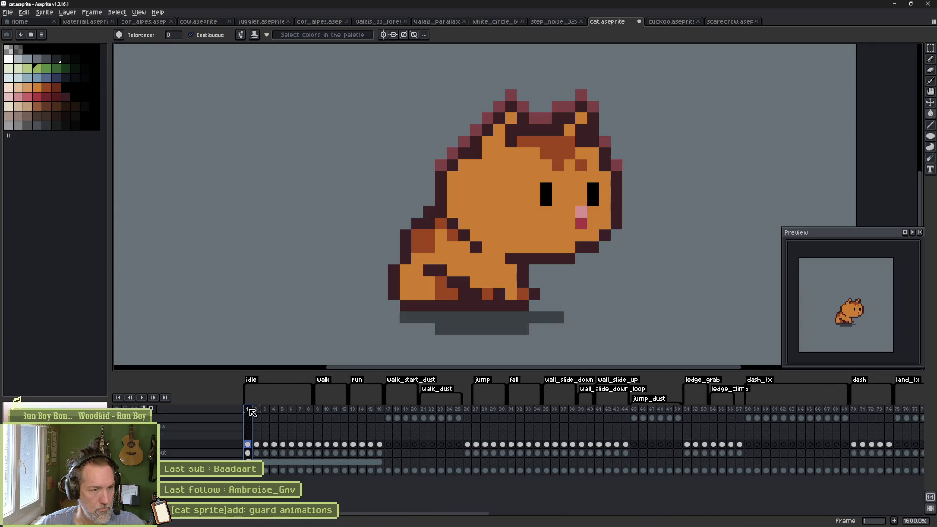
left_click(318, 411)
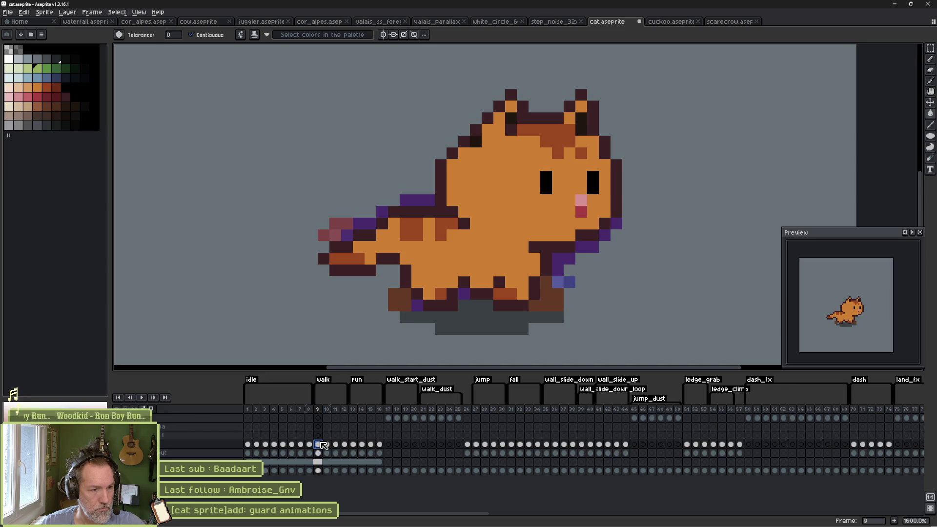
left_click_drag(394, 514, 874, 486)
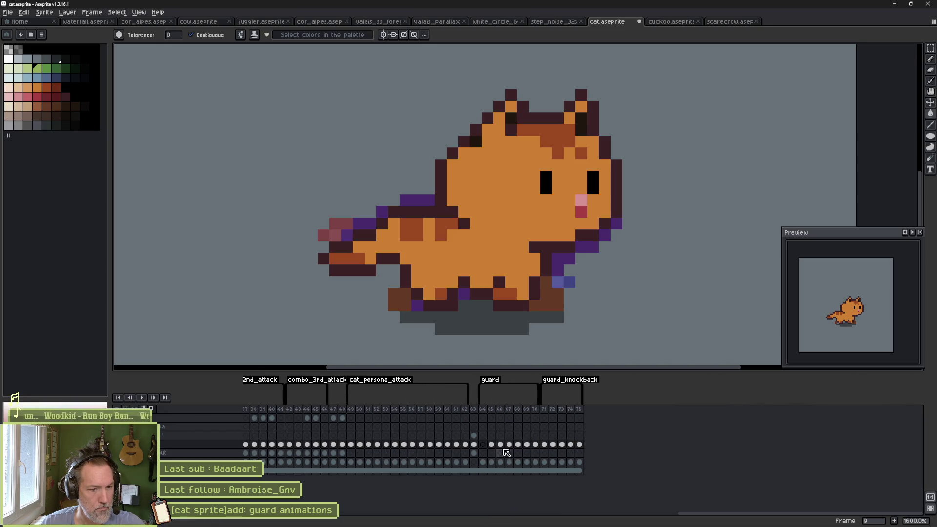
Return to the guard frames and settle on the second one with its faded brown sketch.
left_click(483, 444)
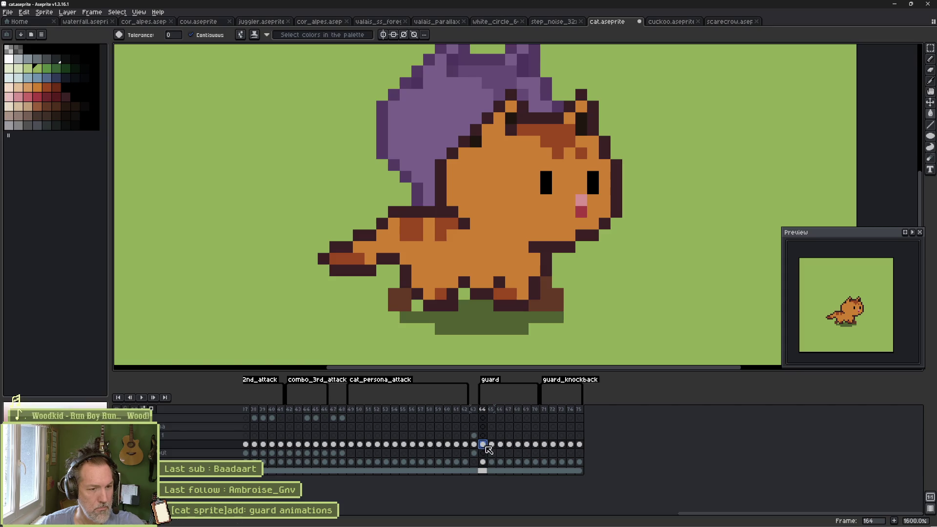
left_click(492, 445)
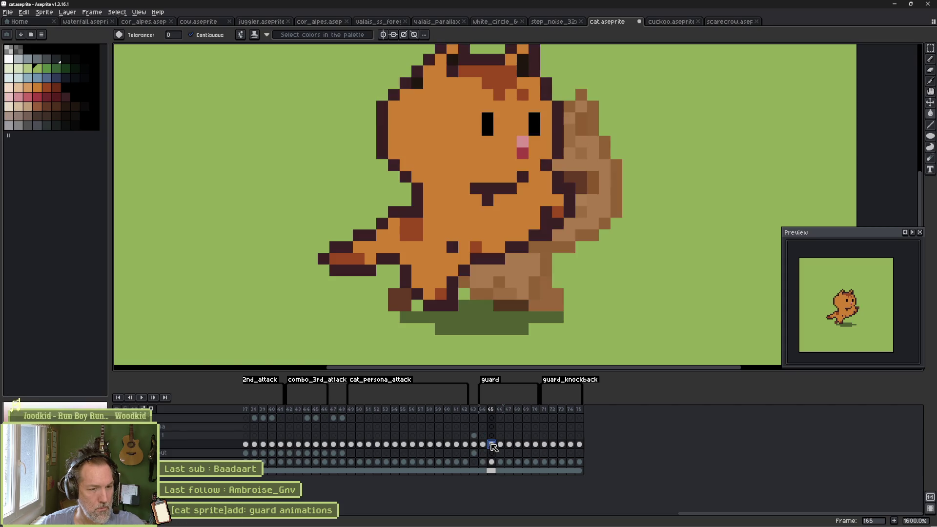
mouse_move(492, 445)
left_mouse_down()
mouse_move(534, 446)
mouse_move(528, 452)
left_mouse_up()
left_click(483, 445)
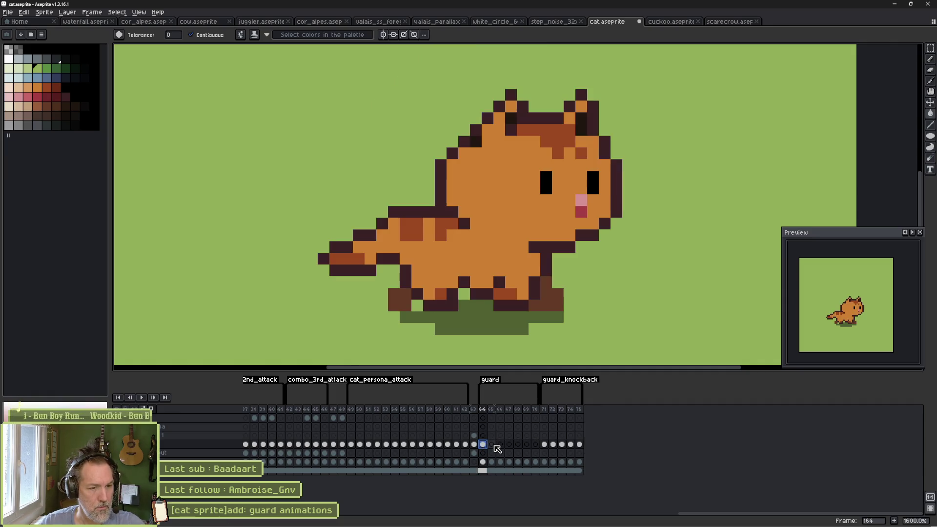
left_click(492, 445)
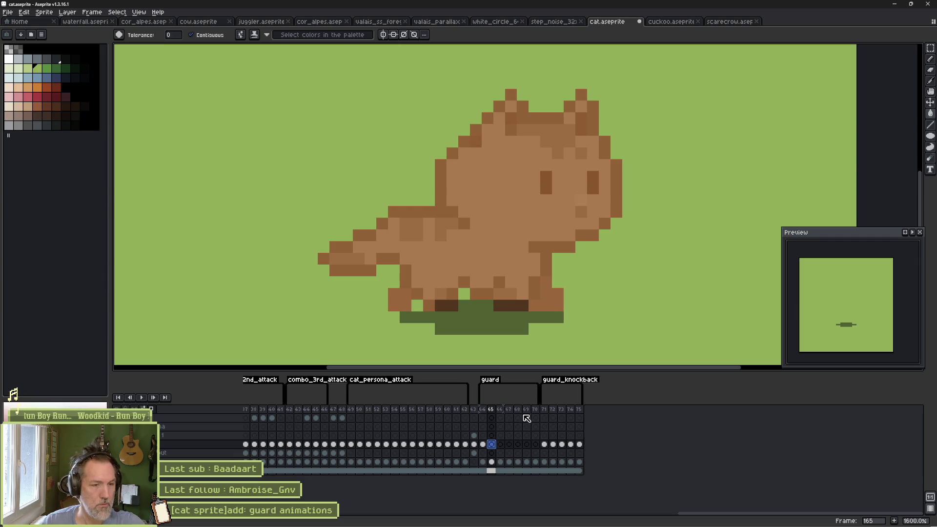
With the pink pencil, trace the ear, head, back and tail over the guard sketch on frame 165.
key("b")
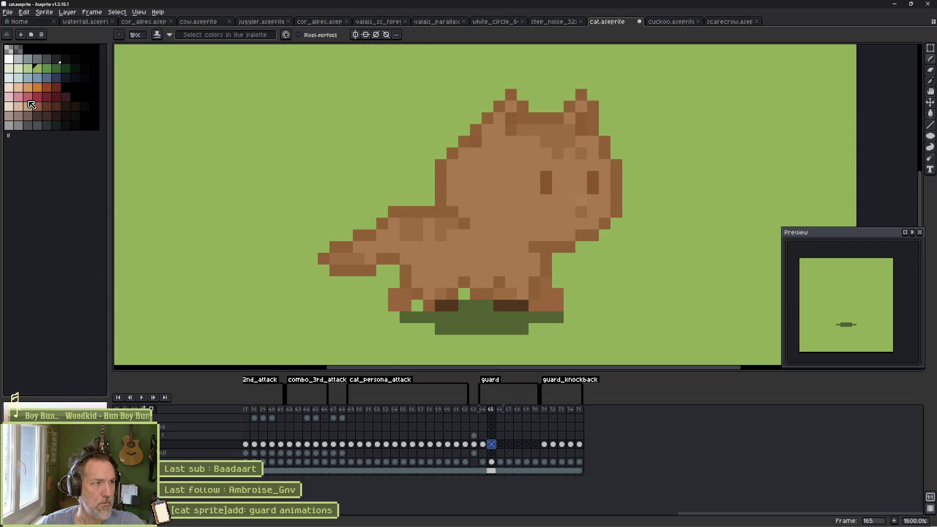
left_click(29, 100)
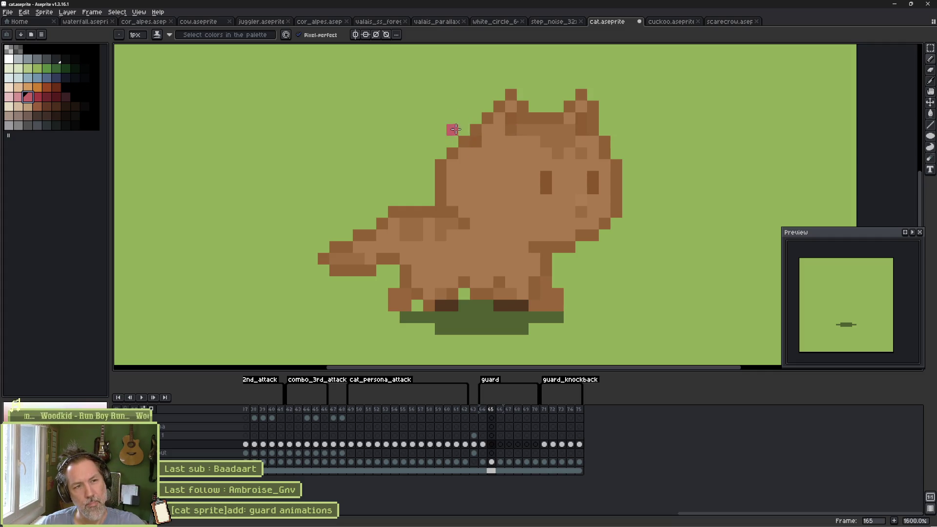
mouse_move(453, 130)
left_mouse_down()
mouse_move(452, 106)
mouse_move(509, 126)
mouse_move(520, 96)
mouse_move(555, 128)
mouse_move(579, 188)
left_mouse_up()
mouse_move(453, 141)
left_mouse_down()
mouse_move(441, 153)
mouse_move(447, 211)
left_mouse_up()
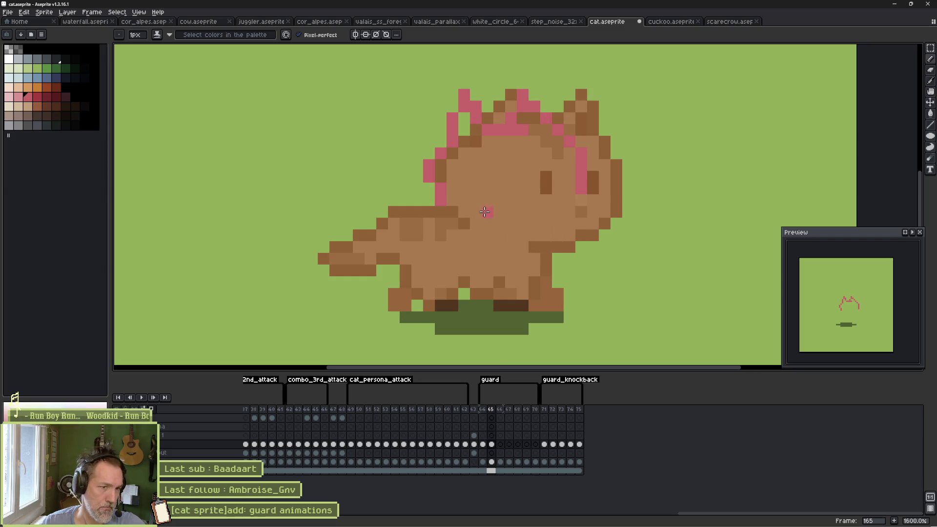
left_click_drag(482, 210, 459, 211)
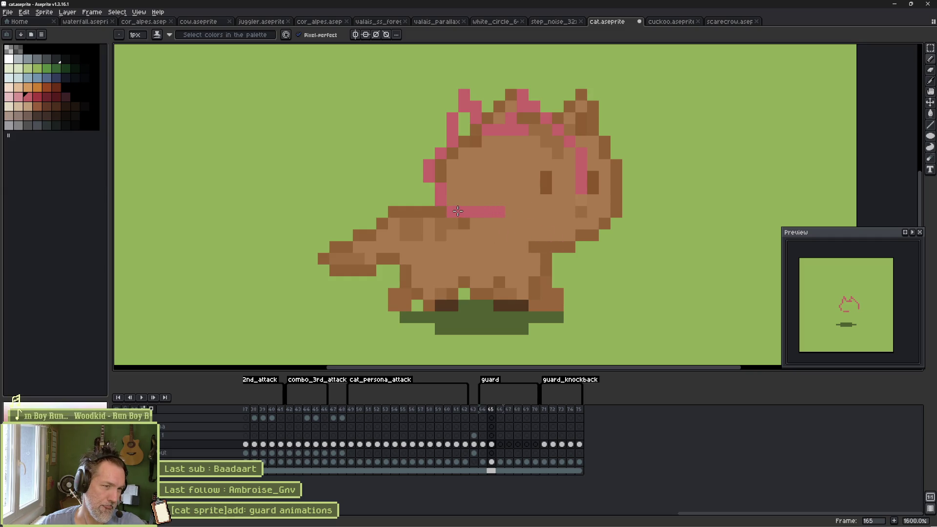
mouse_move(389, 233)
left_mouse_down()
mouse_move(364, 192)
mouse_move(329, 199)
mouse_move(337, 252)
mouse_move(429, 271)
left_mouse_up()
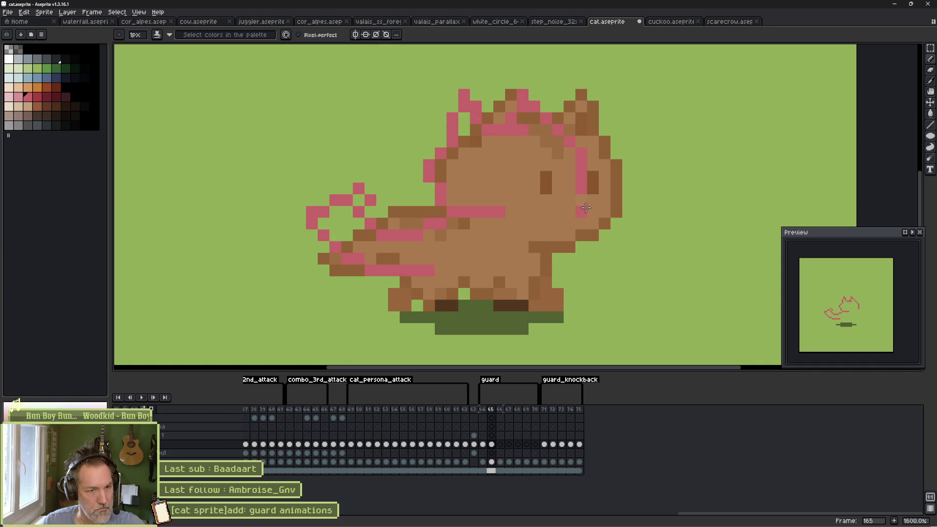
Trace the front leg down to the foot, then the legs and belly in pink.
left_click_drag(581, 202, 570, 256)
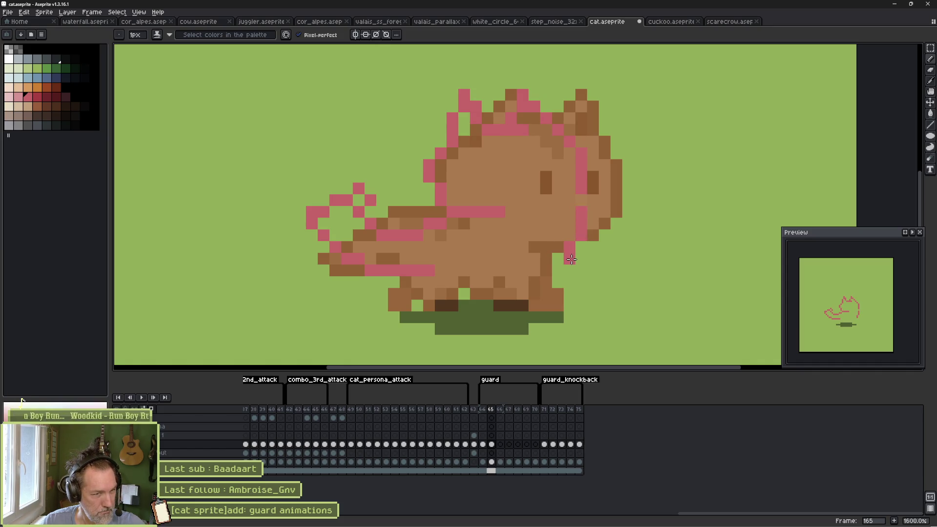
left_click(572, 268)
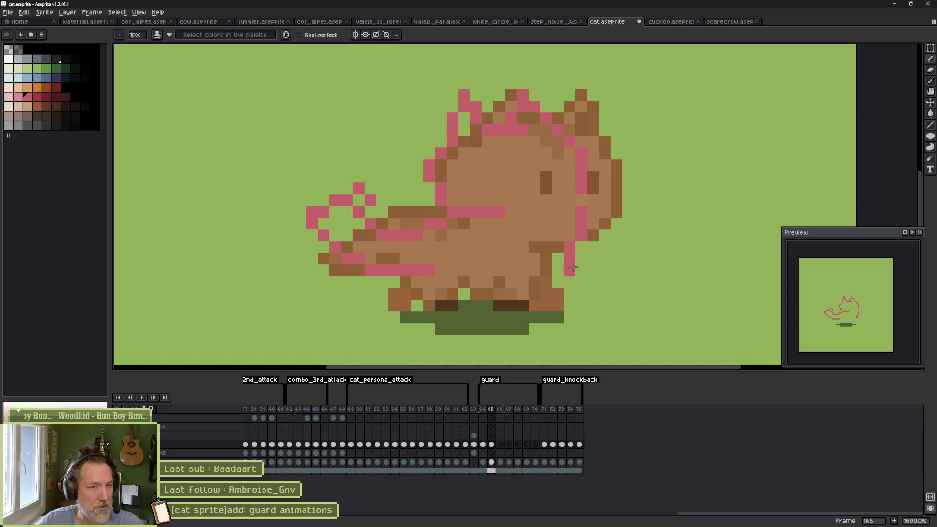
left_click_drag(558, 283, 548, 297)
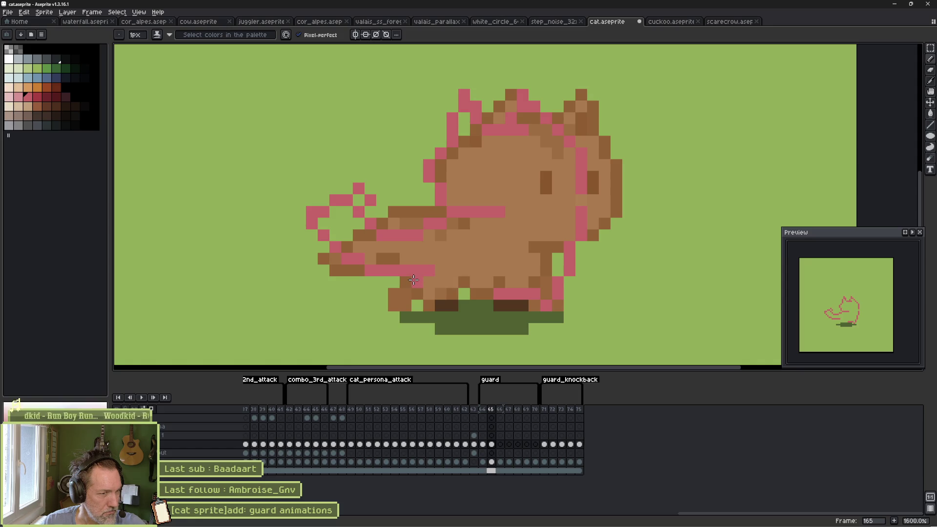
mouse_move(396, 304)
left_mouse_down()
mouse_move(430, 306)
mouse_move(469, 281)
mouse_move(537, 298)
left_mouse_up()
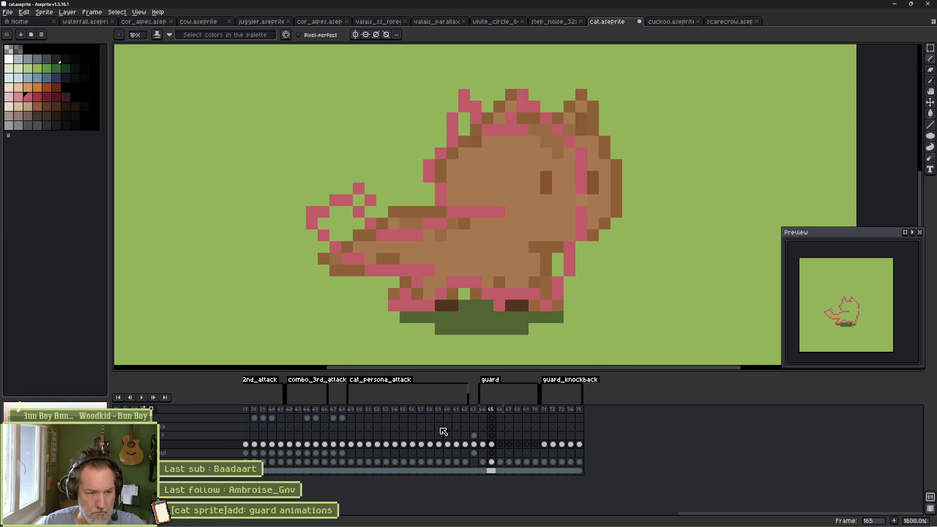
On frame 166, trace the curled cat's head, sides, body, back, whiskers and leg in pink.
left_click(500, 444)
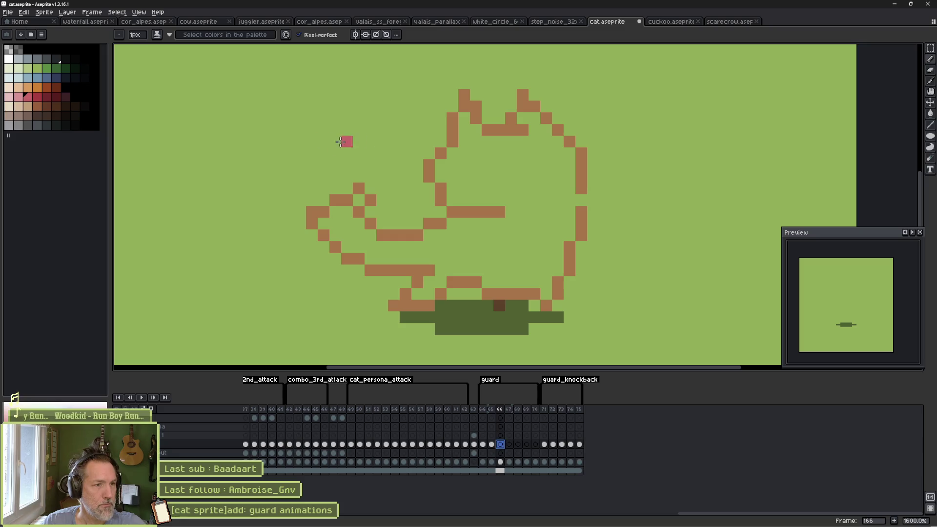
mouse_move(324, 165)
left_mouse_down()
mouse_move(326, 136)
mouse_move(390, 125)
mouse_move(424, 120)
mouse_move(452, 141)
left_mouse_up()
left_click(395, 171)
mouse_move(324, 186)
left_mouse_down()
mouse_move(412, 247)
mouse_move(464, 151)
mouse_move(395, 246)
left_mouse_up()
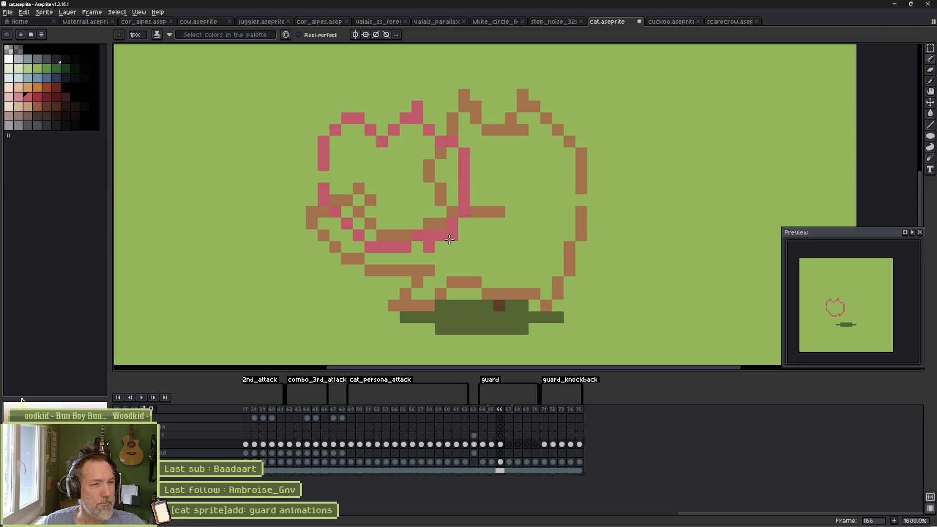
mouse_move(393, 211)
left_mouse_down()
mouse_move(388, 217)
mouse_move(424, 248)
mouse_move(611, 255)
mouse_move(424, 211)
mouse_move(547, 223)
mouse_move(617, 200)
left_mouse_up()
left_click(616, 246)
mouse_move(471, 177)
left_mouse_down()
mouse_move(545, 175)
mouse_move(581, 205)
left_mouse_up()
left_click_drag(605, 266, 558, 313)
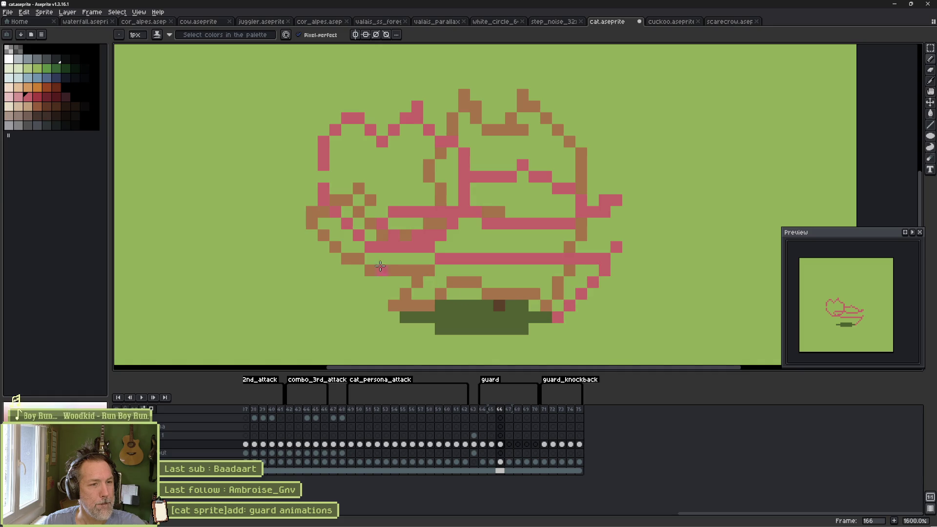
mouse_move(376, 254)
left_mouse_down()
mouse_move(367, 278)
mouse_move(436, 282)
mouse_move(517, 317)
mouse_move(557, 317)
left_mouse_up()
left_click(603, 304)
Undo a stray dot, erase overlapping body pixels with a 1px eraser, and redraw the right edge and back row.
key("ctrl+z")
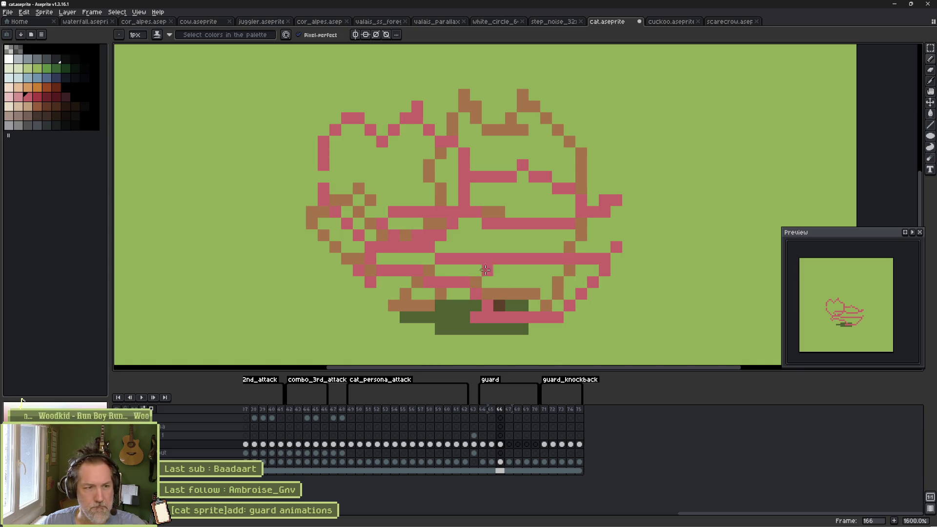
key("e")
key("minus")
key("minus")
key("minus")
mouse_move(455, 232)
left_mouse_down()
mouse_move(449, 221)
mouse_move(429, 236)
left_mouse_up()
key("b")
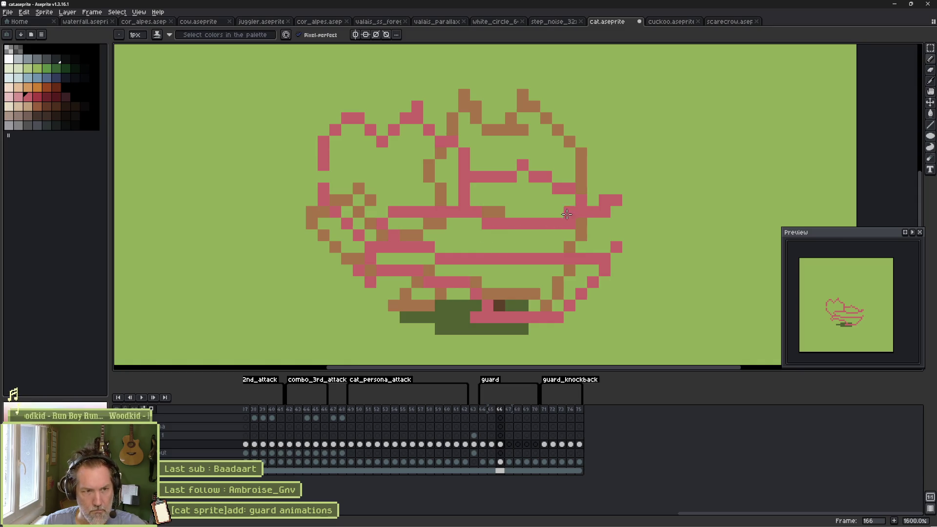
left_click_drag(628, 211, 616, 234)
left_click_drag(616, 188, 593, 188)
left_click(651, 235)
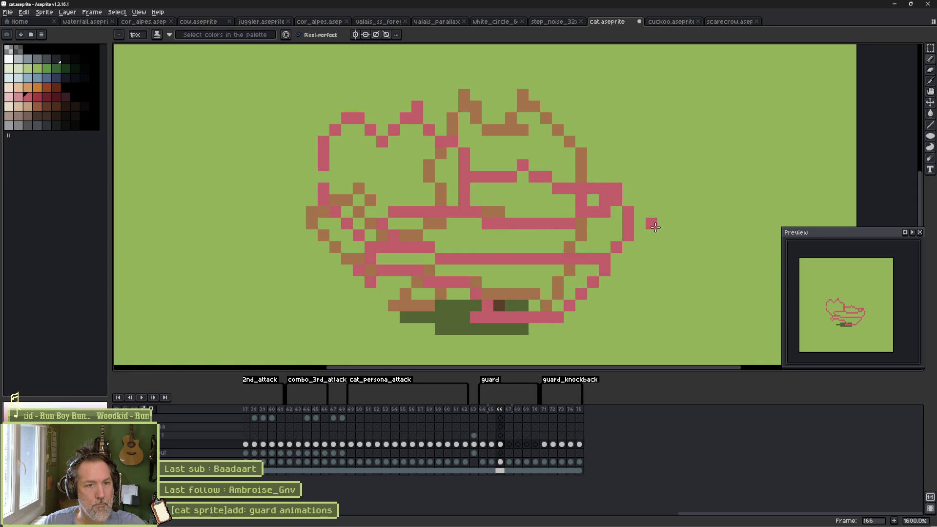
Clean stray pixels along the back line, compare with the previous pose, and advance to frame 167.
key("e")
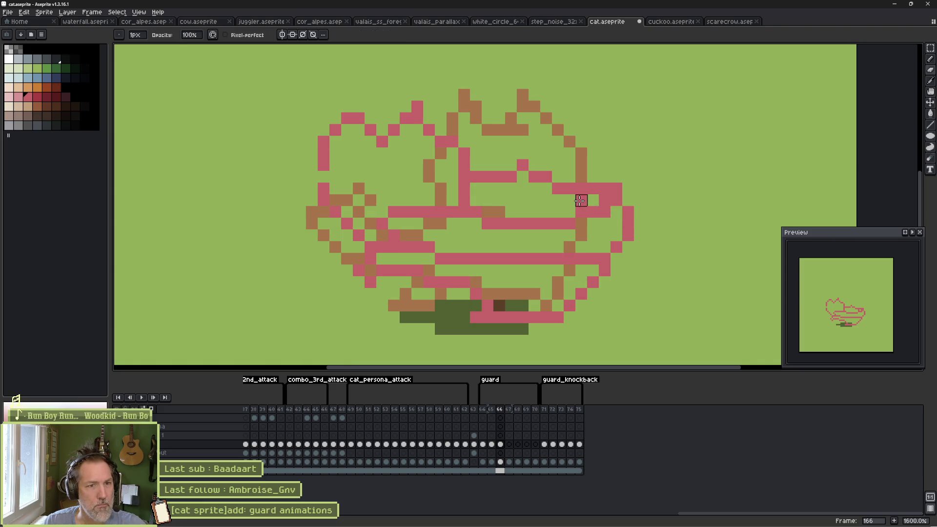
left_click(581, 199)
mouse_move(564, 193)
left_mouse_down()
mouse_move(523, 175)
mouse_move(567, 189)
mouse_move(582, 179)
left_mouse_up()
key("b")
left_click(537, 166)
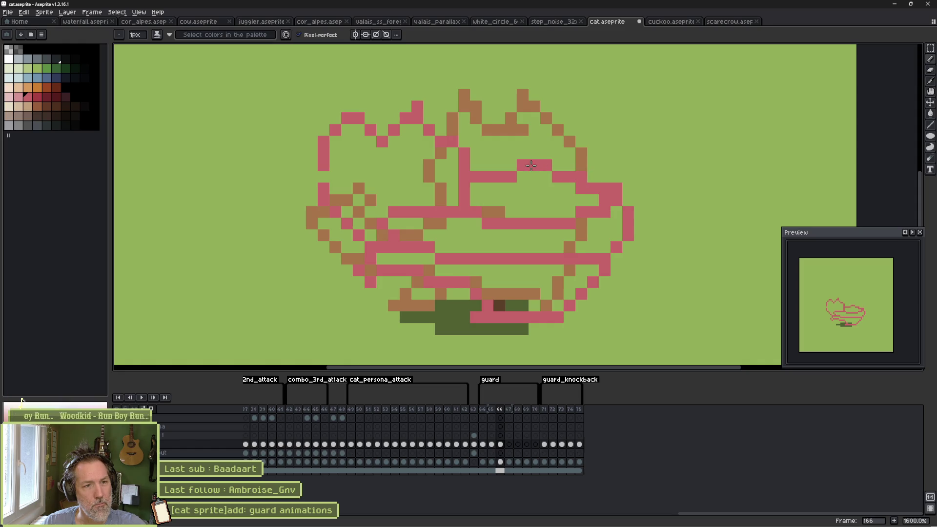
left_click(324, 61)
key("ctrl+z")
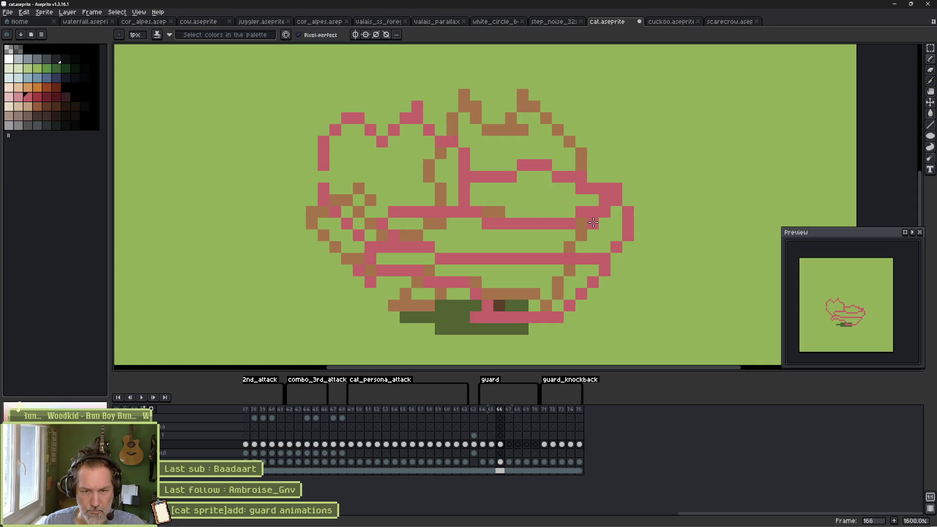
key("Left")
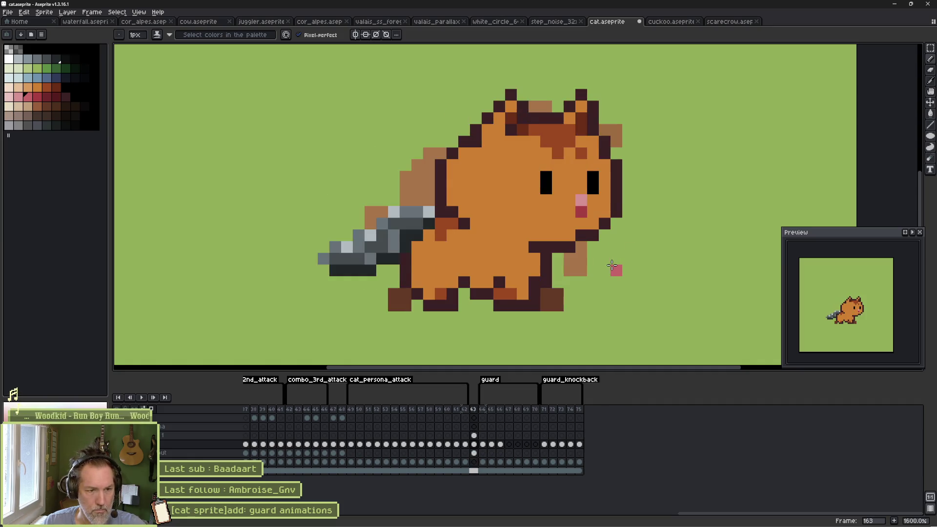
key("Right")
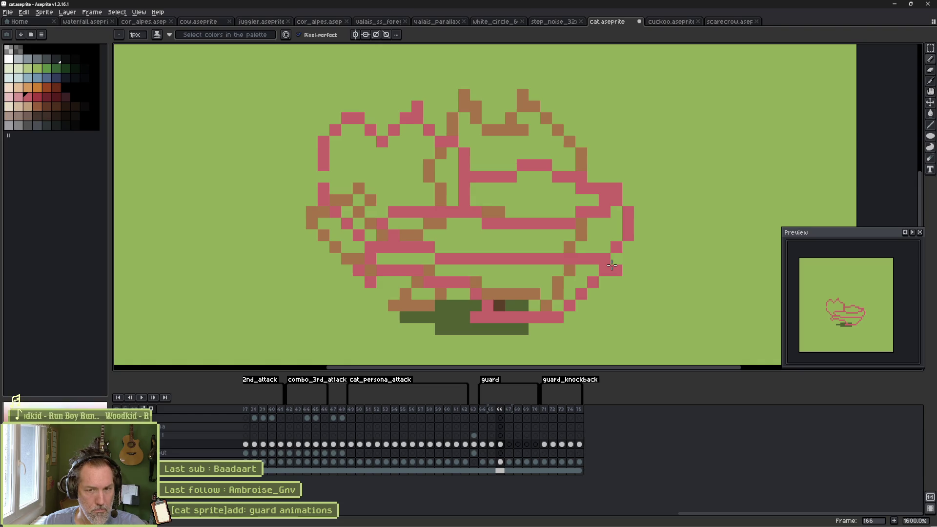
key("Right")
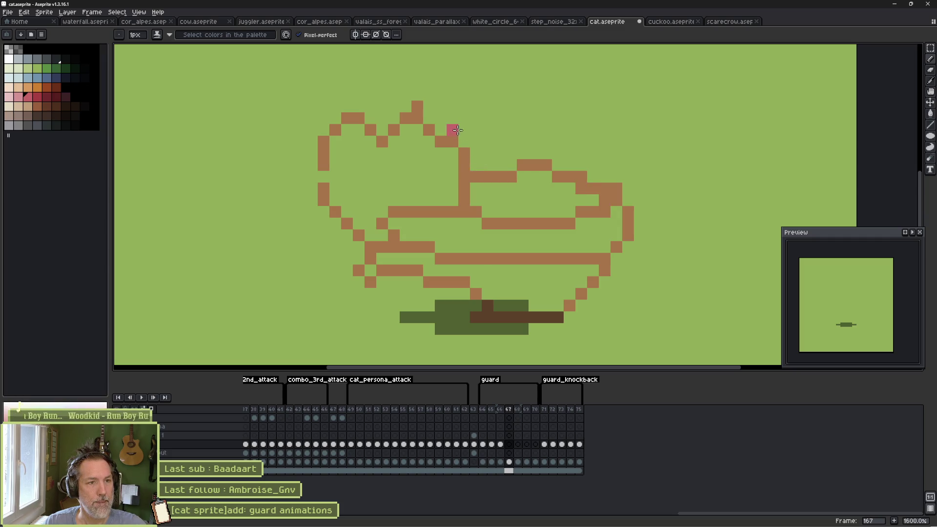
On frame 167, outline the ears, head, left side, lower curve and belly in pink.
mouse_move(432, 143)
left_mouse_down()
mouse_move(454, 120)
mouse_move(464, 142)
left_mouse_up()
mouse_move(488, 118)
left_mouse_down()
mouse_move(517, 125)
mouse_move(508, 220)
mouse_move(450, 223)
left_mouse_up()
left_click(473, 119)
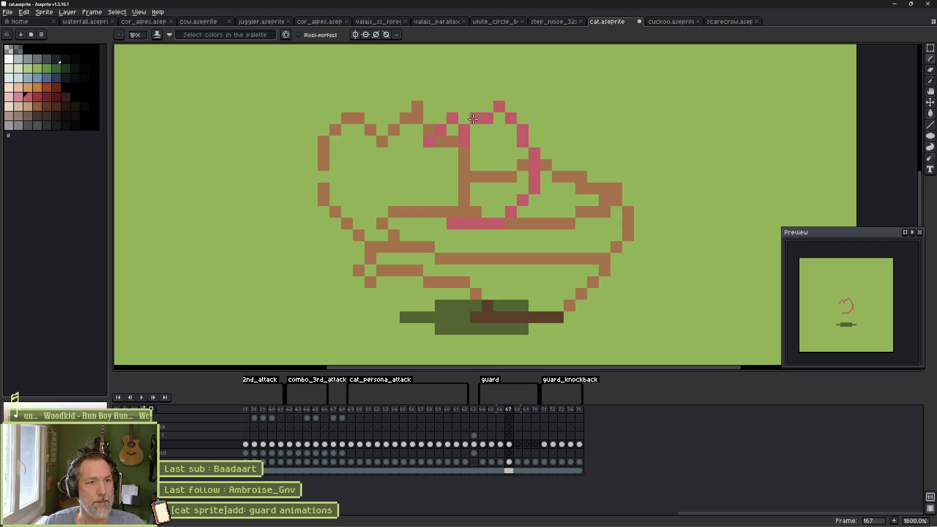
mouse_move(405, 153)
left_mouse_down()
mouse_move(377, 221)
mouse_move(390, 279)
mouse_move(429, 294)
mouse_move(393, 283)
left_mouse_up()
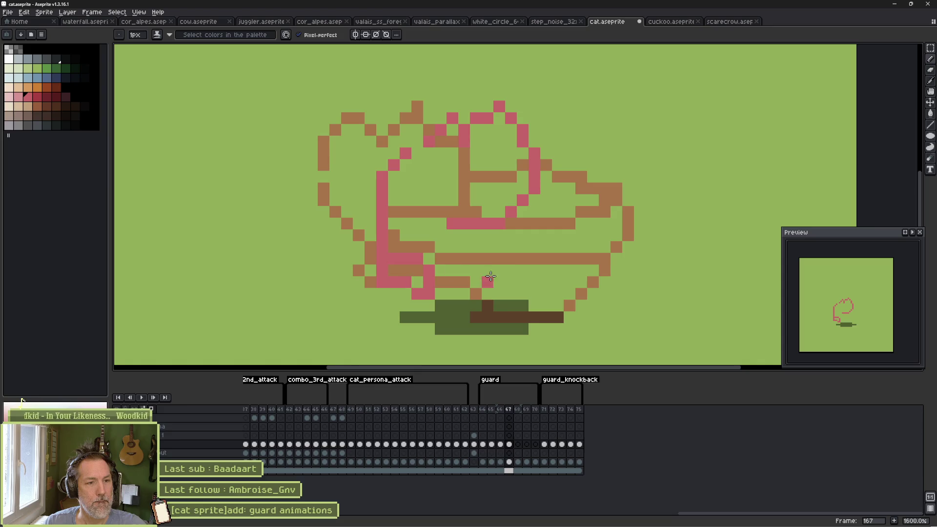
left_click(499, 271)
mouse_move(493, 267)
left_mouse_down()
mouse_move(429, 315)
mouse_move(393, 327)
mouse_move(390, 302)
left_mouse_up()
left_click(394, 293)
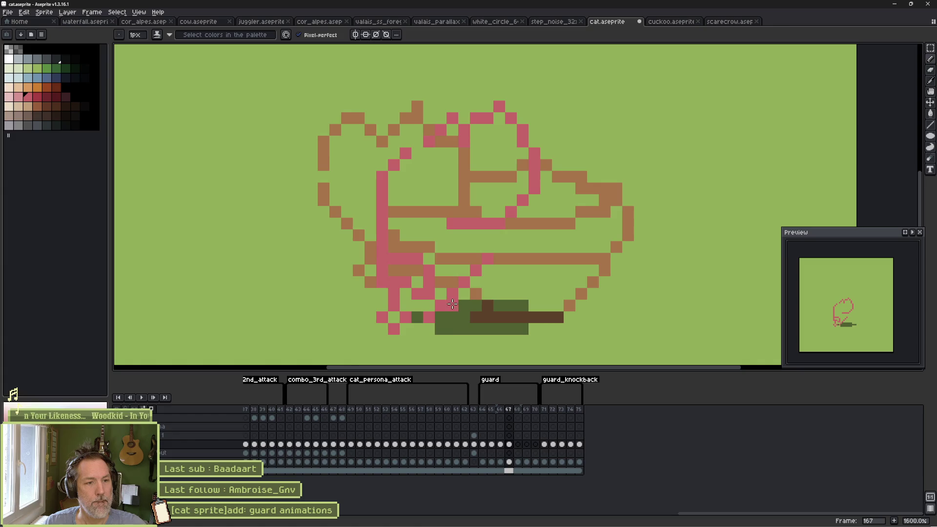
right_click(492, 290)
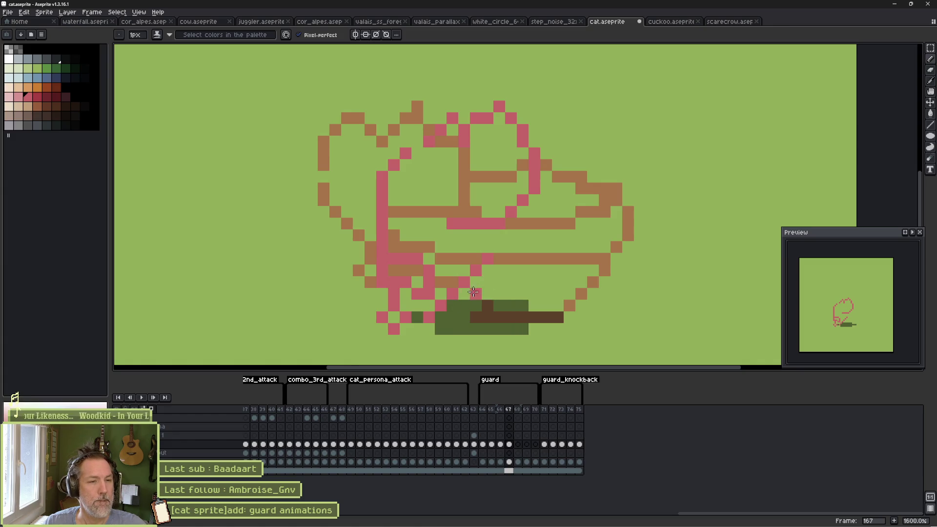
left_click_drag(441, 317, 554, 279)
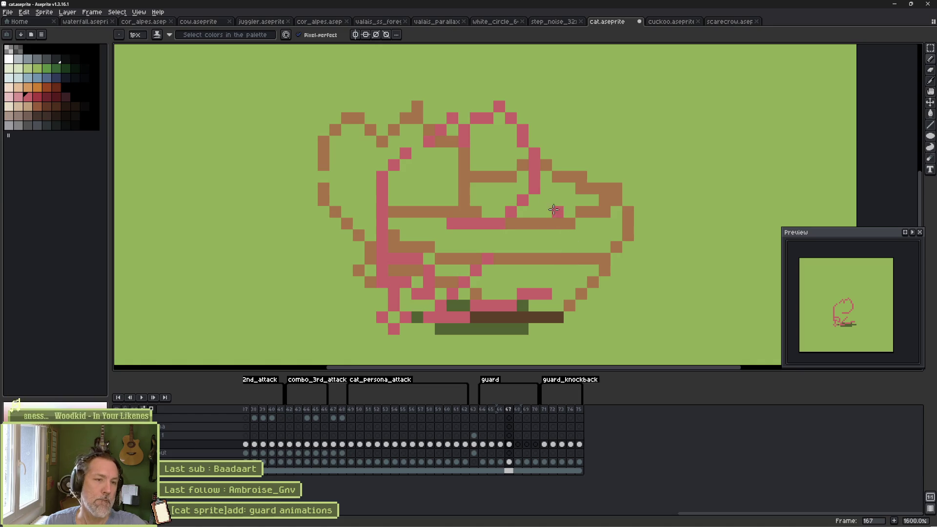
Add the back stroke, outstretched tail and hind leg in pink, then advance to frame 168.
left_click_drag(558, 177, 571, 175)
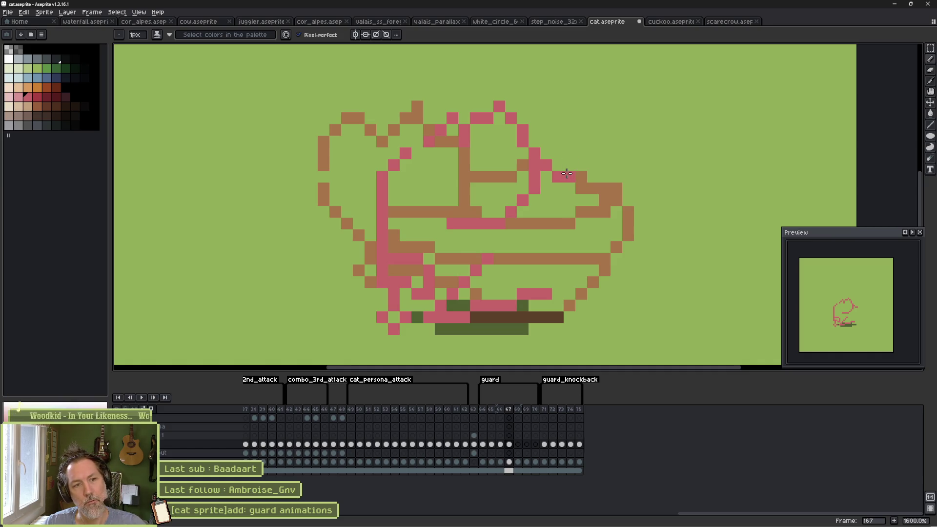
mouse_move(580, 177)
left_mouse_down()
mouse_move(646, 204)
mouse_move(650, 224)
left_mouse_up()
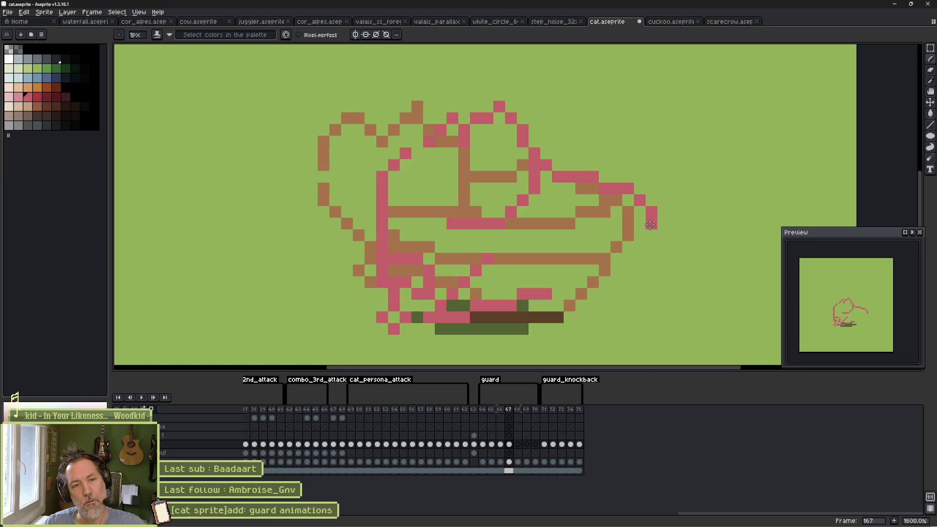
key("ctrl+z")
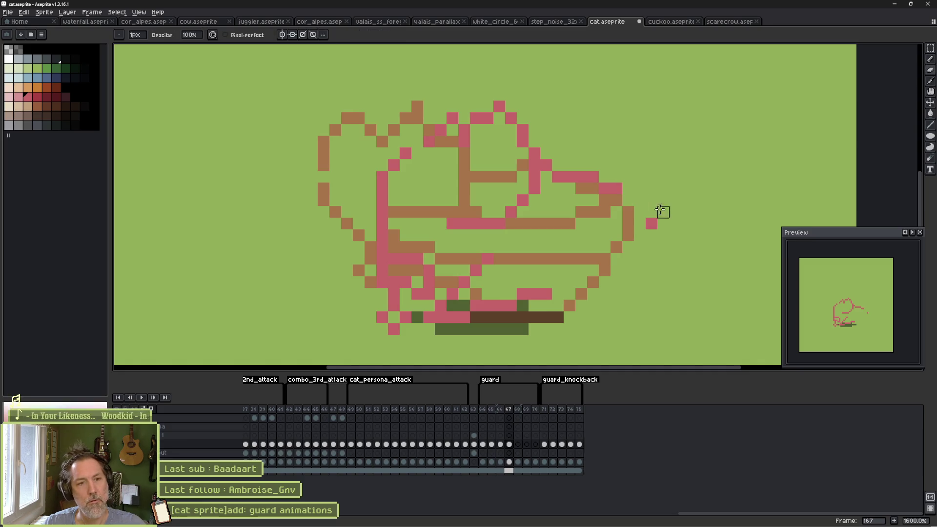
mouse_move(606, 176)
left_mouse_down()
mouse_move(683, 186)
mouse_move(686, 224)
mouse_move(574, 219)
mouse_move(593, 191)
mouse_move(657, 204)
left_mouse_up()
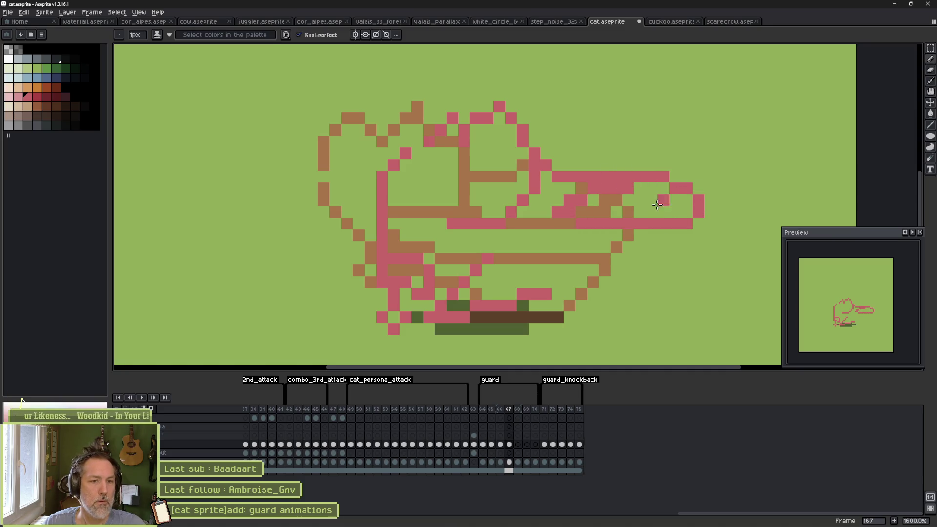
left_click_drag(606, 234, 569, 283)
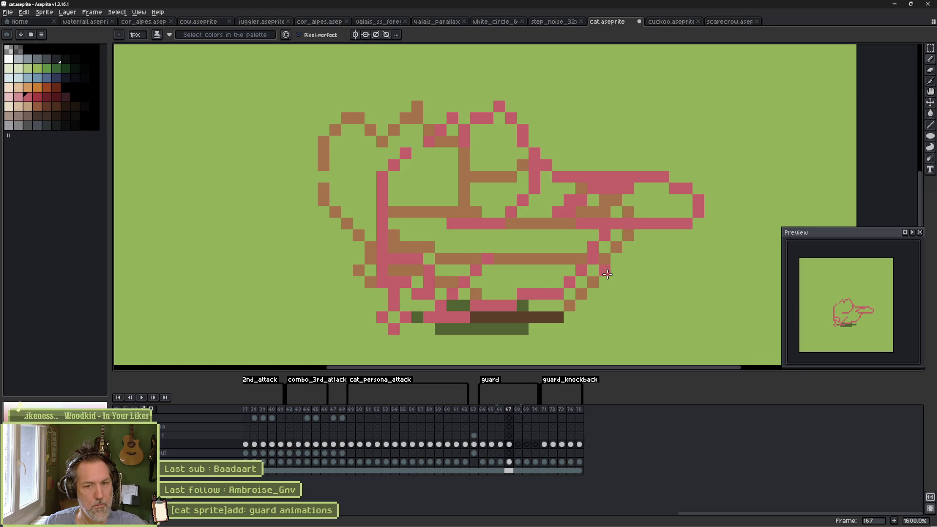
key("Left")
key("Left")
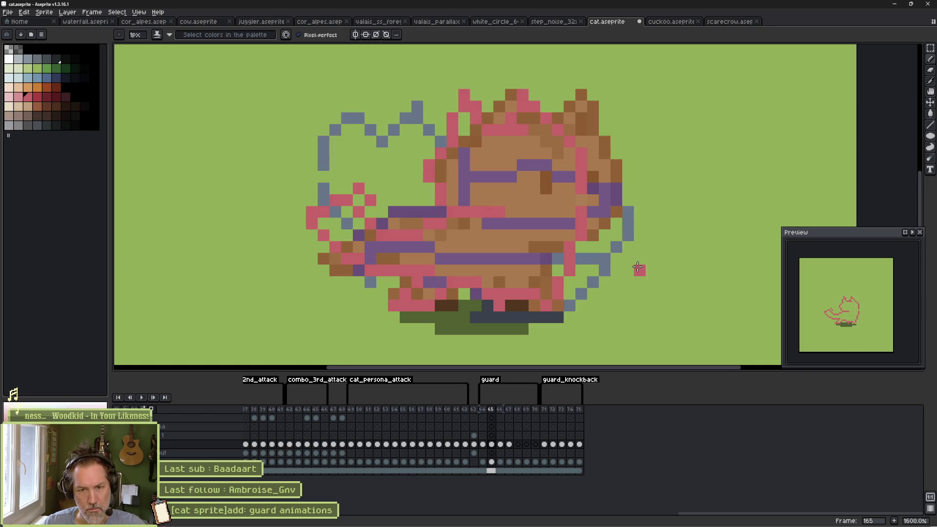
key("Right")
key("Right")
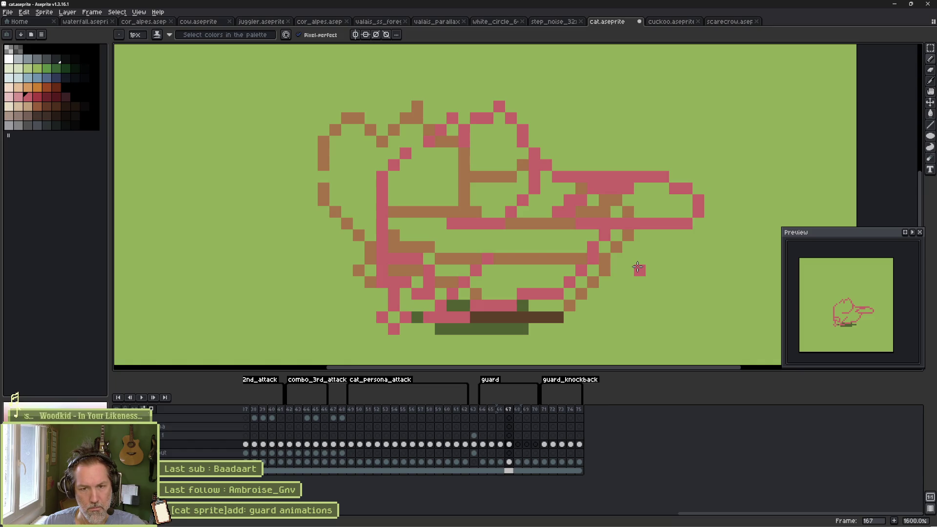
key("Right")
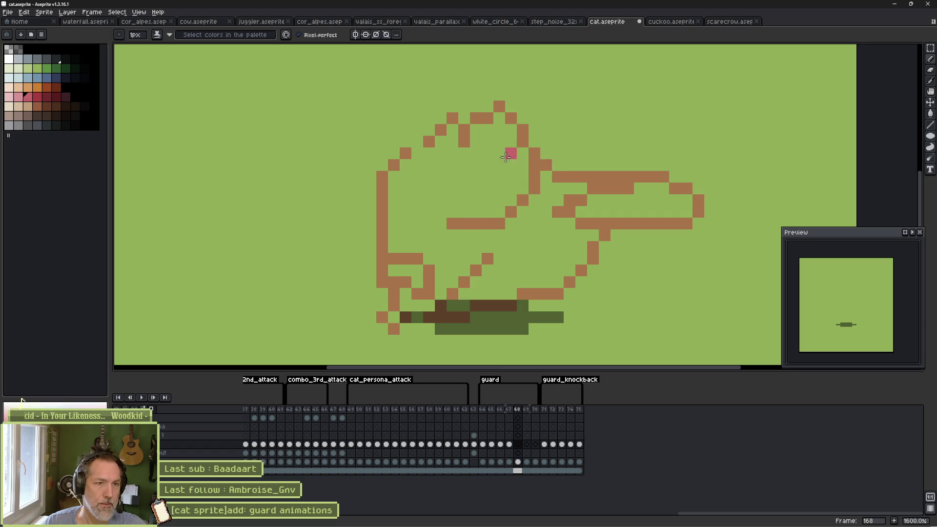
On frame 168, sketch pink ears, bottom, left side and top, redrawing the left edge stroke.
mouse_move(509, 142)
left_mouse_down()
mouse_move(499, 142)
mouse_move(569, 154)
mouse_move(580, 142)
mouse_move(606, 169)
mouse_move(510, 237)
mouse_move(498, 164)
mouse_move(463, 189)
mouse_move(470, 181)
mouse_move(425, 188)
mouse_move(386, 273)
mouse_move(426, 306)
mouse_move(509, 305)
mouse_move(523, 259)
left_mouse_up()
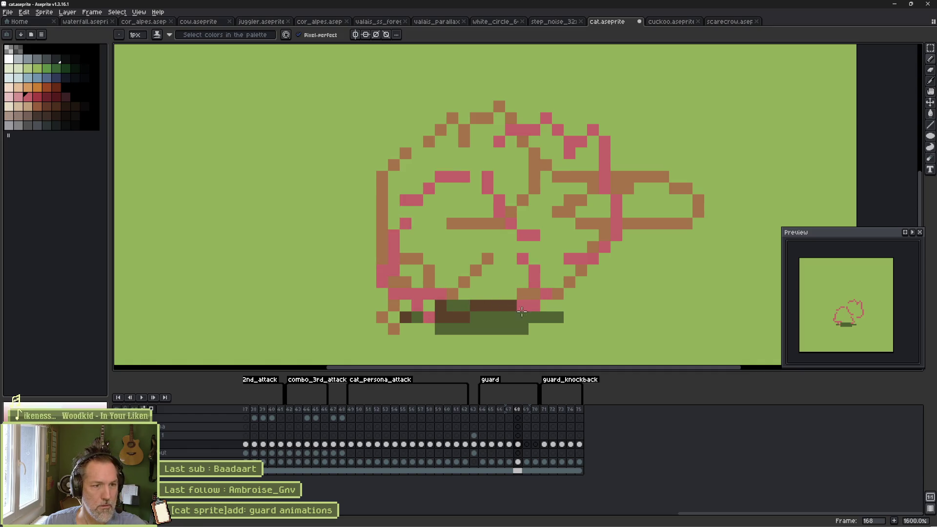
left_click(417, 176)
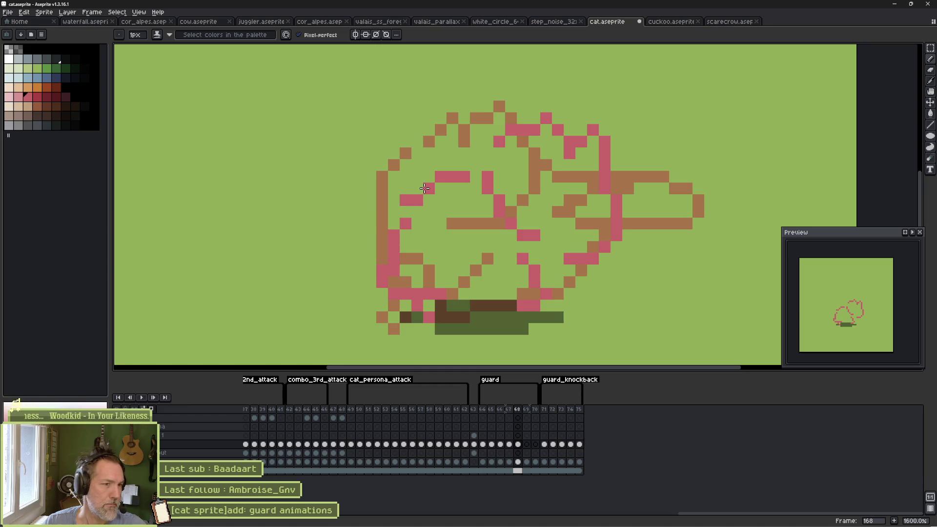
mouse_move(371, 258)
left_mouse_down()
mouse_move(335, 185)
mouse_move(347, 153)
mouse_move(394, 119)
mouse_move(466, 120)
mouse_move(400, 195)
mouse_move(386, 155)
left_mouse_up()
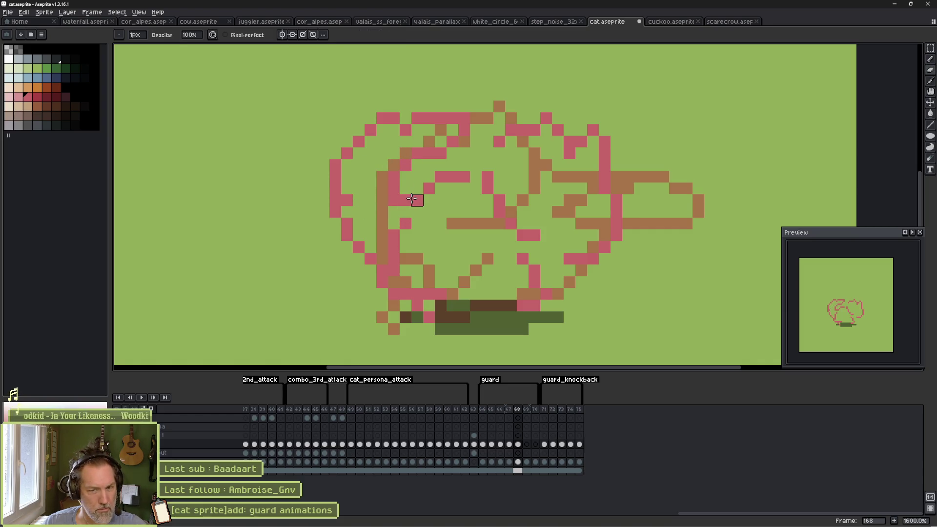
key("e")
left_click_drag(406, 223, 404, 268)
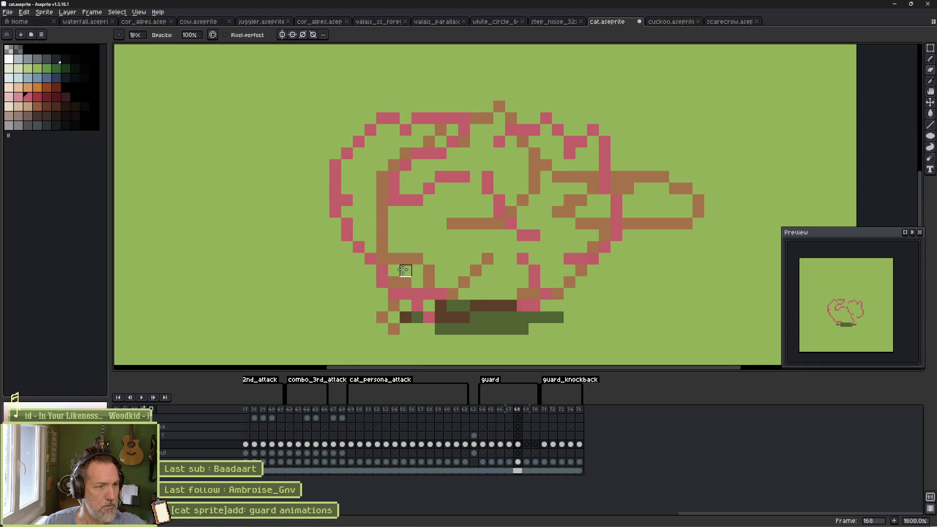
key("b")
mouse_move(394, 185)
left_mouse_down()
mouse_move(394, 238)
mouse_move(394, 207)
left_mouse_up()
Add pink pixels on the body and erase strays across the top and middle of the outline.
key("e")
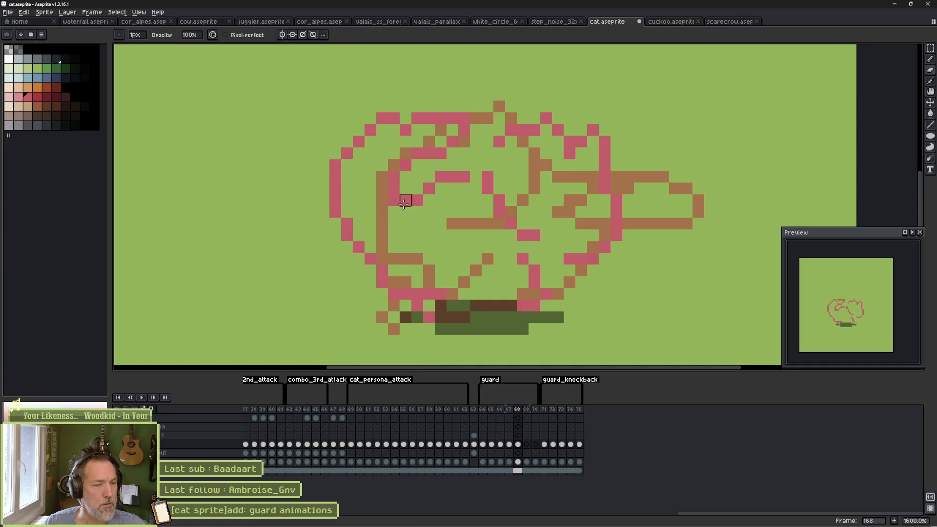
key("b")
key("e")
key("b")
left_click(405, 188)
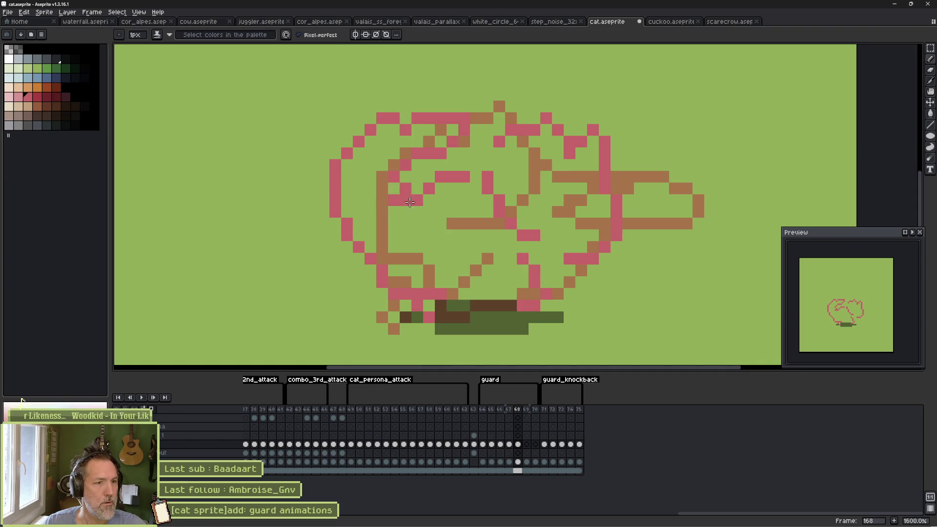
left_click(417, 224)
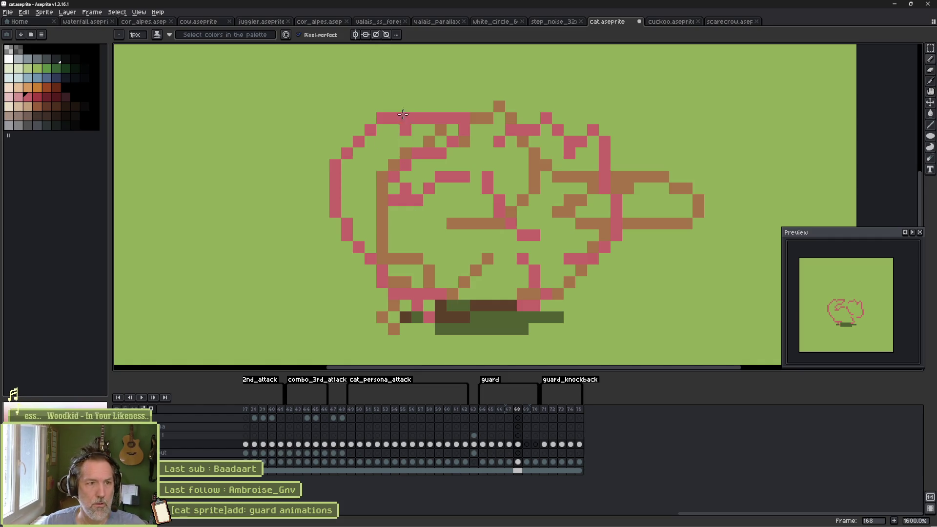
key("e")
mouse_move(417, 118)
left_mouse_down()
mouse_move(466, 119)
mouse_move(454, 142)
mouse_move(454, 119)
mouse_move(455, 153)
left_mouse_up()
key("b")
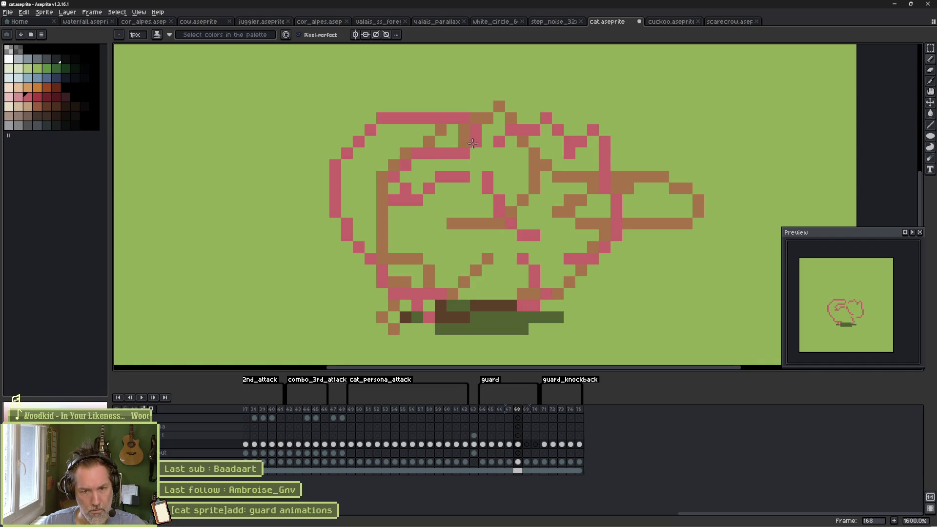
key("e")
mouse_move(489, 172)
left_mouse_down()
mouse_move(510, 222)
mouse_move(529, 236)
mouse_move(492, 156)
mouse_move(499, 147)
left_mouse_up()
key("b")
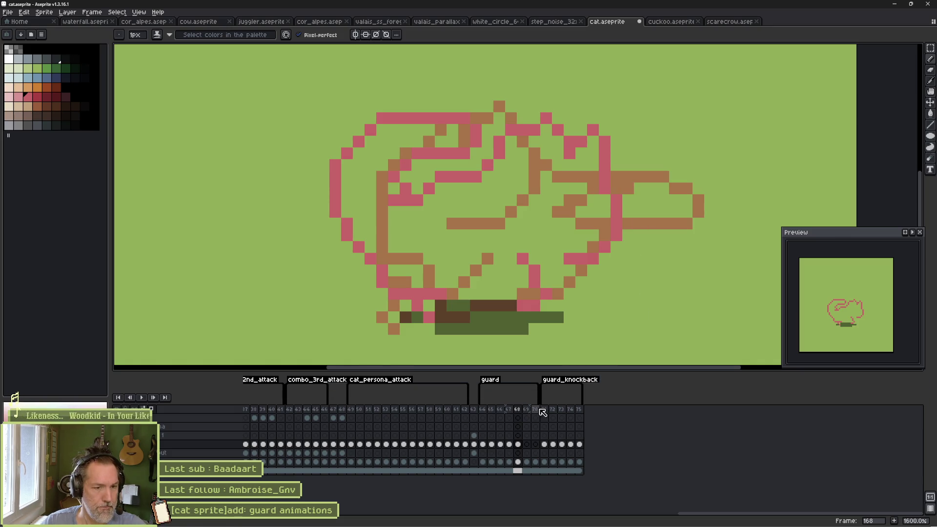
Shorten the guard tag to end at frame 168, confirm its properties, and play from frame 164.
left_click_drag(538, 388, 521, 388)
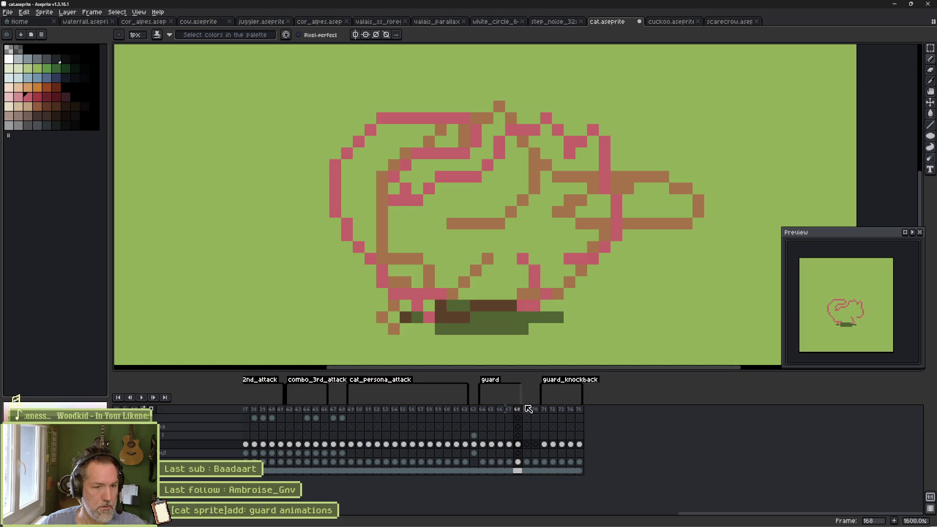
double_click(492, 382)
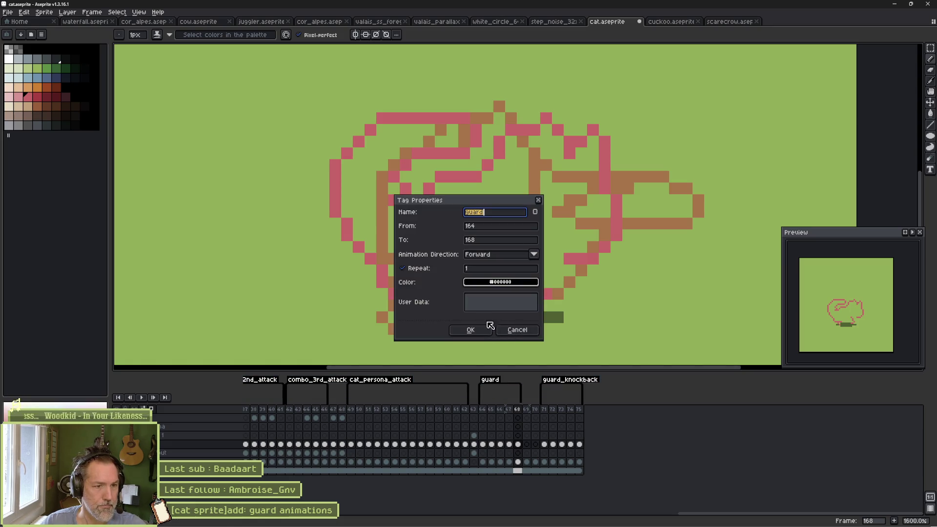
left_click(472, 330)
left_click(484, 411)
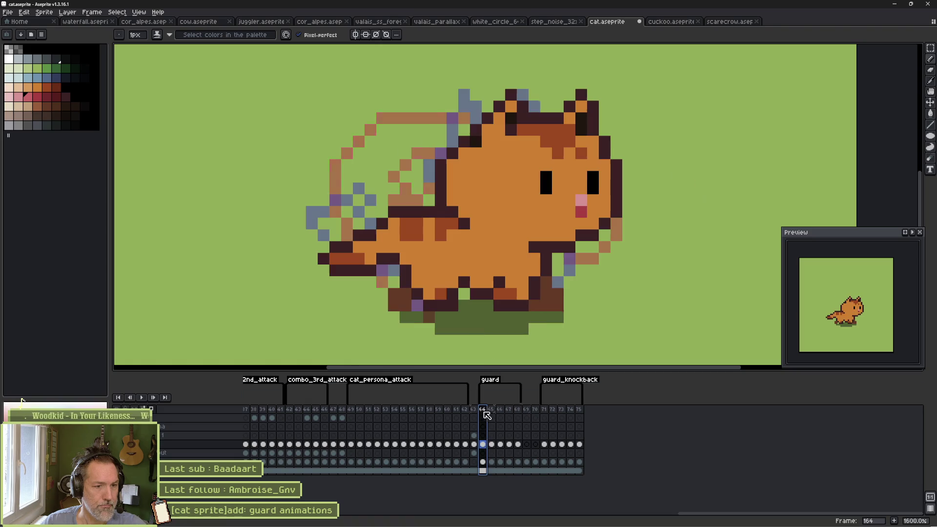
key("Return")
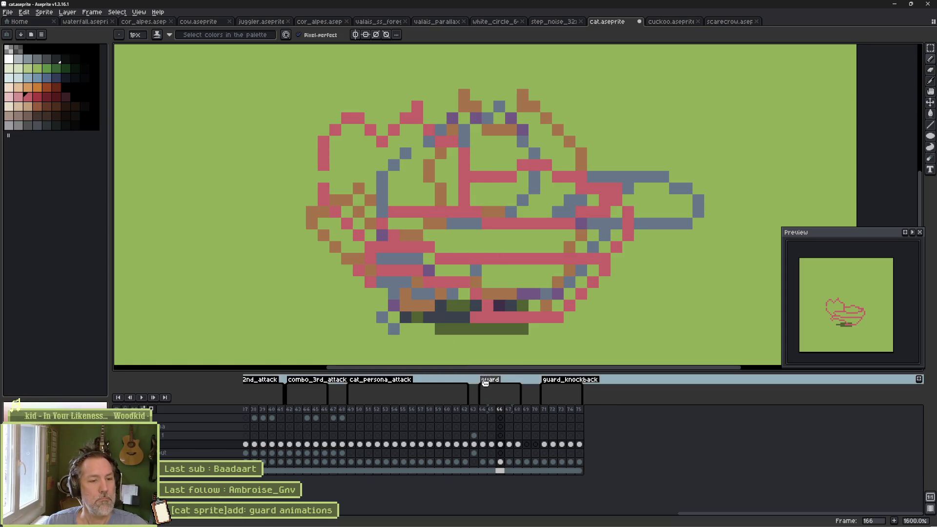
Narrow the onion-skin range, then rework frame 166's pink right side, upper-right curve and leg line.
left_click_drag(487, 411, 490, 411)
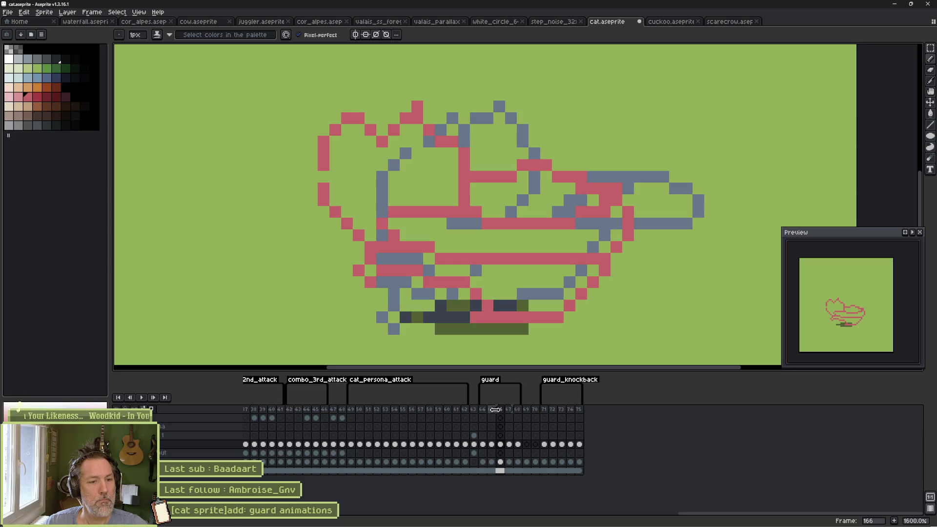
left_click_drag(495, 410, 503, 410)
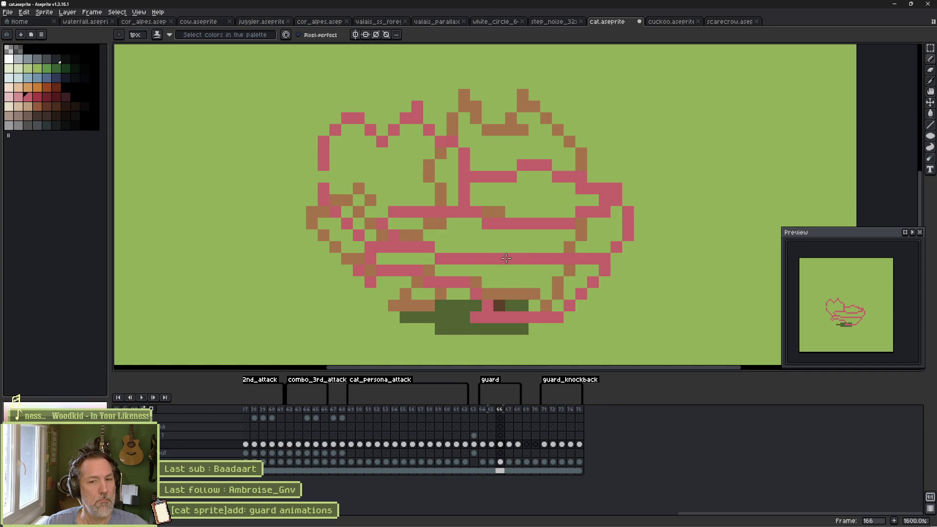
key("e")
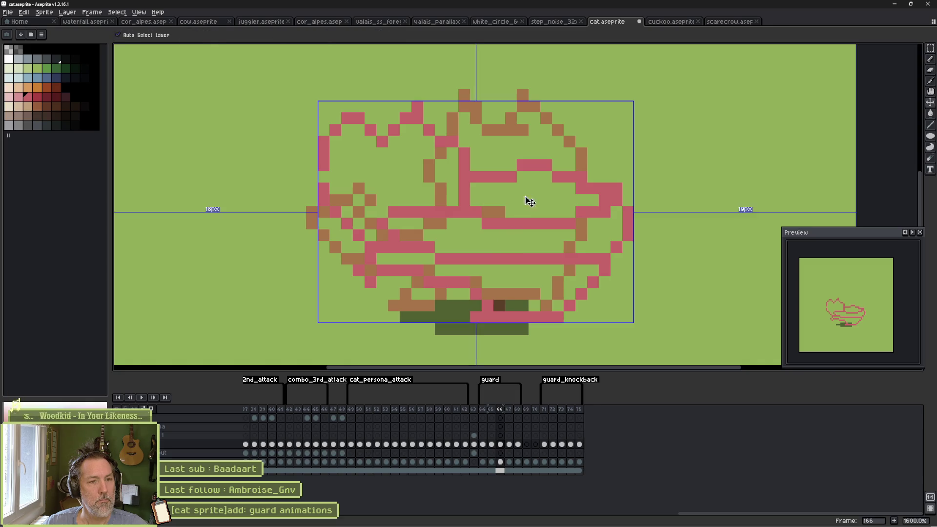
mouse_move(522, 171)
left_mouse_down()
mouse_move(600, 198)
mouse_move(497, 230)
mouse_move(418, 220)
mouse_move(525, 259)
left_mouse_up()
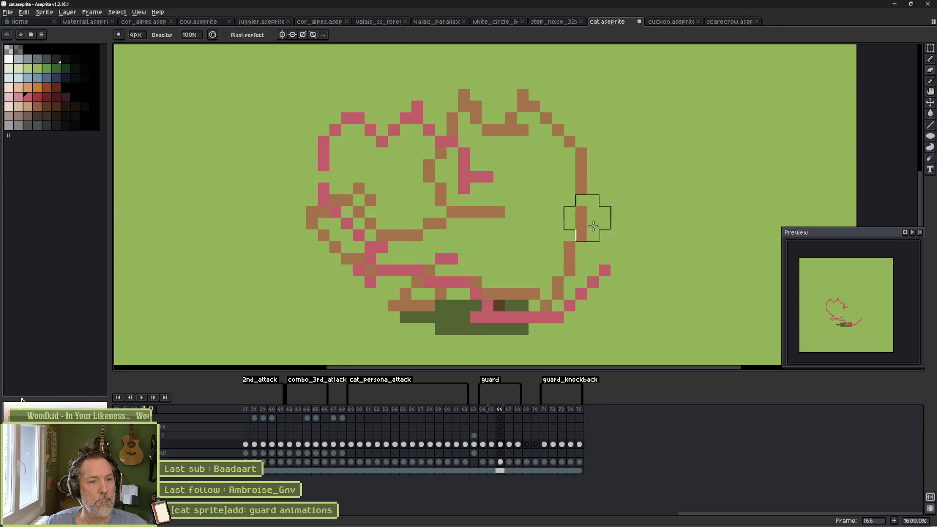
key("b")
mouse_move(511, 165)
left_mouse_down()
mouse_move(556, 124)
mouse_move(652, 94)
mouse_move(635, 207)
mouse_move(522, 244)
mouse_move(577, 172)
left_mouse_up()
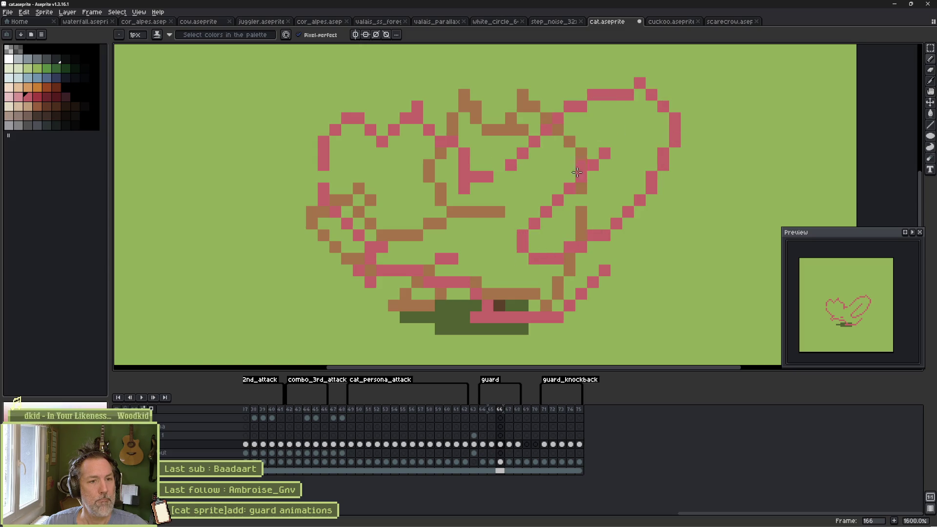
left_click(605, 282)
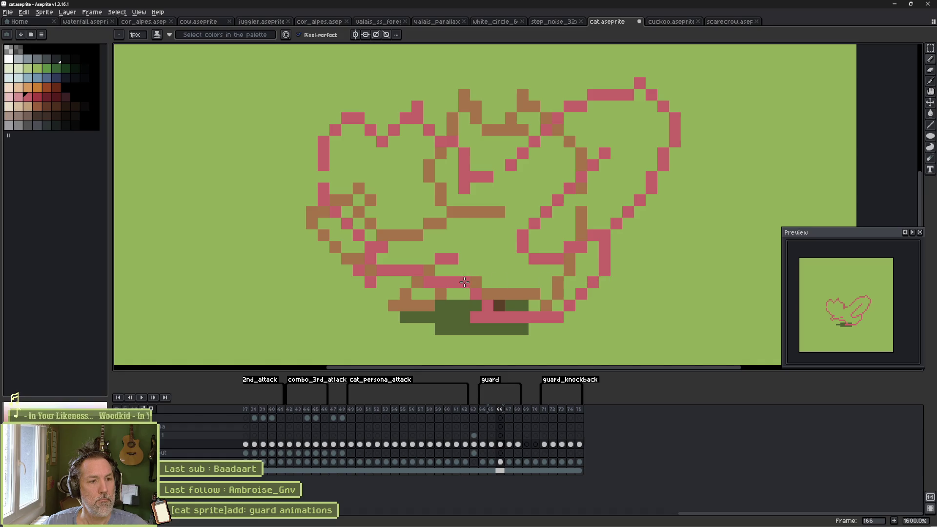
mouse_move(409, 283)
left_mouse_down()
mouse_move(394, 280)
mouse_move(400, 319)
mouse_move(430, 293)
left_mouse_up()
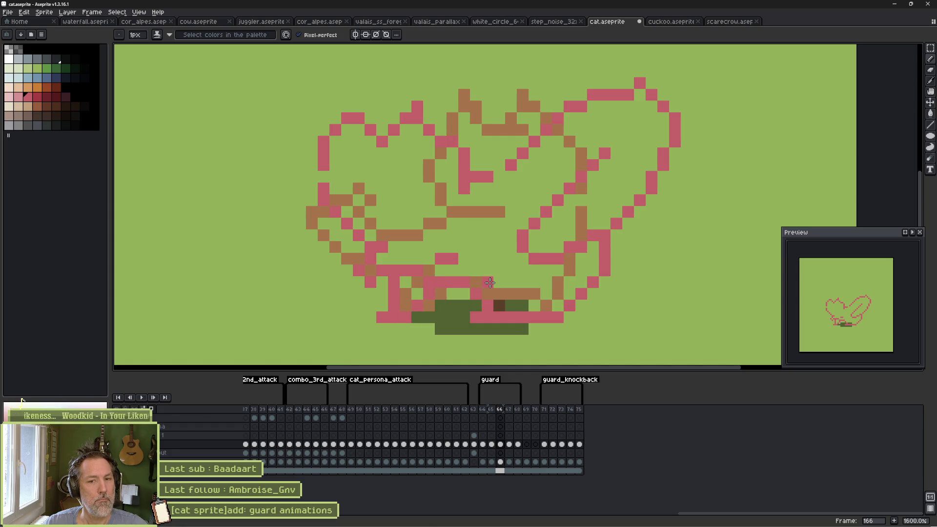
Erase stray pink pixels at the upper right, then go to frame 167 and zoom out to 1200%.
key("e")
mouse_move(540, 116)
left_mouse_down()
mouse_move(513, 157)
mouse_move(610, 105)
left_mouse_up()
key("b")
left_click(508, 177)
key("e")
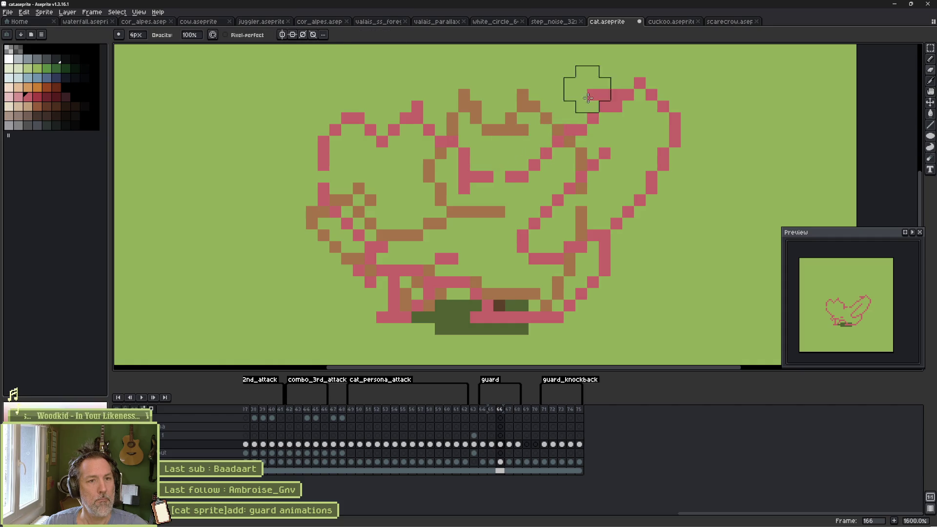
left_click(588, 98)
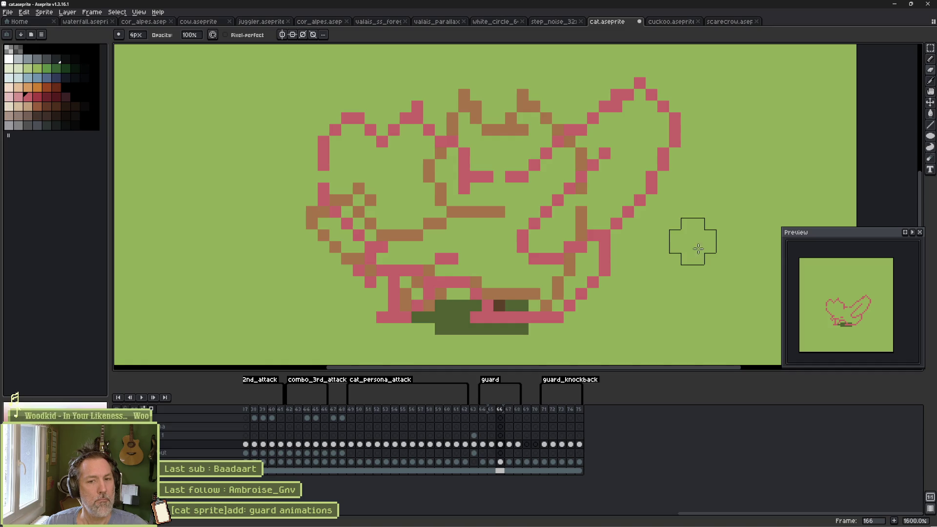
left_click(509, 445)
scroll(630, 222, "down", 1)
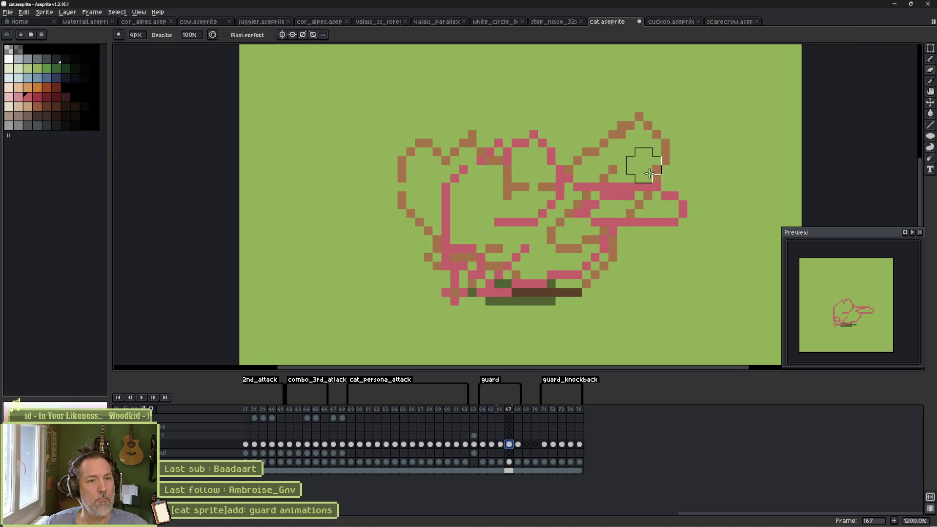
Redraw the pink head stroke and erase the right-side and lower-right strokes on frame 166.
key("b")
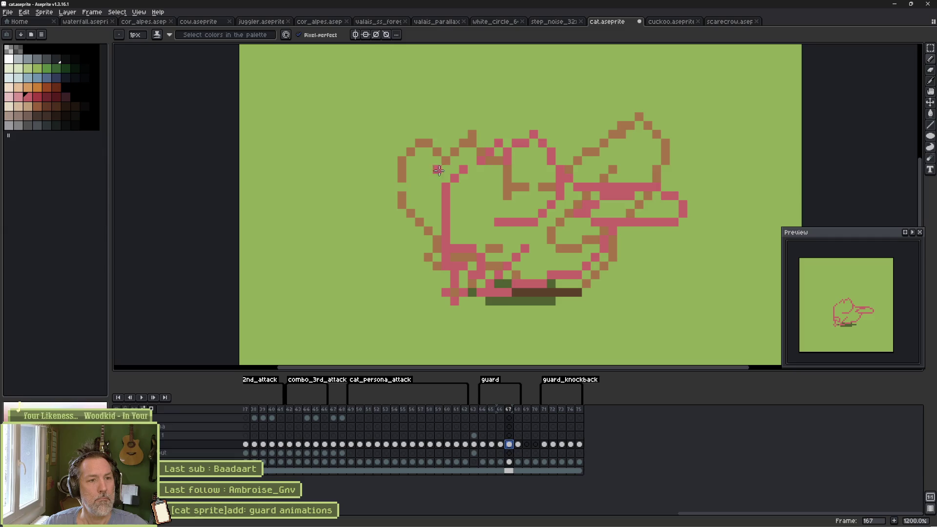
mouse_move(438, 170)
left_mouse_down()
mouse_move(469, 101)
mouse_move(613, 99)
mouse_move(535, 131)
left_mouse_up()
key("e")
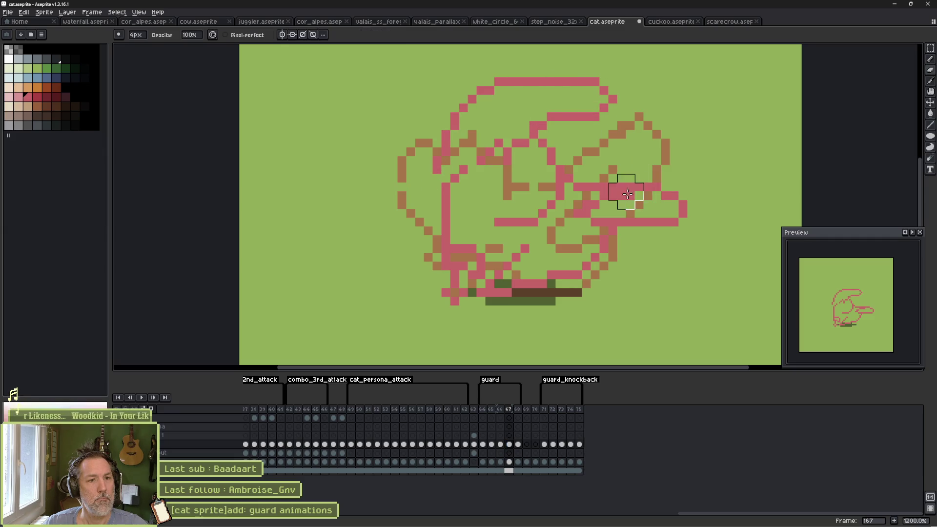
mouse_move(628, 194)
left_mouse_down()
mouse_move(613, 184)
mouse_move(689, 218)
left_mouse_up()
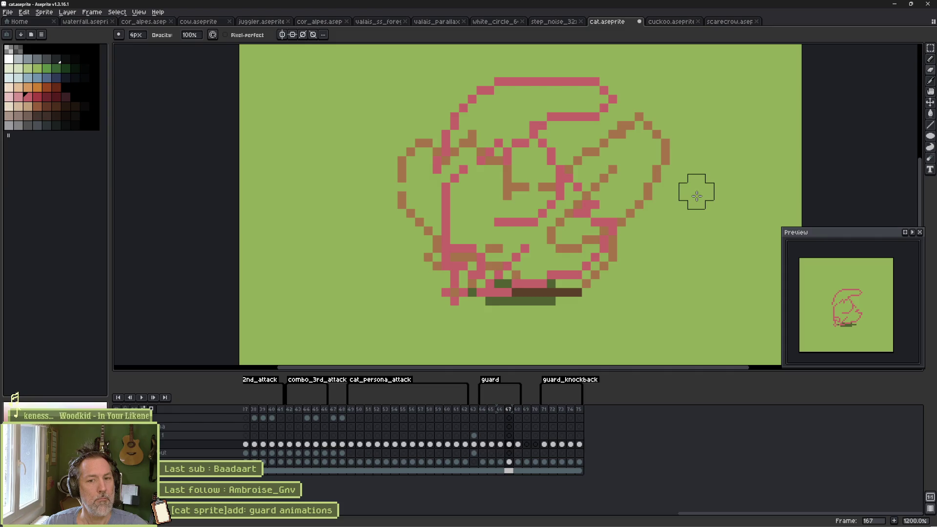
key("Right")
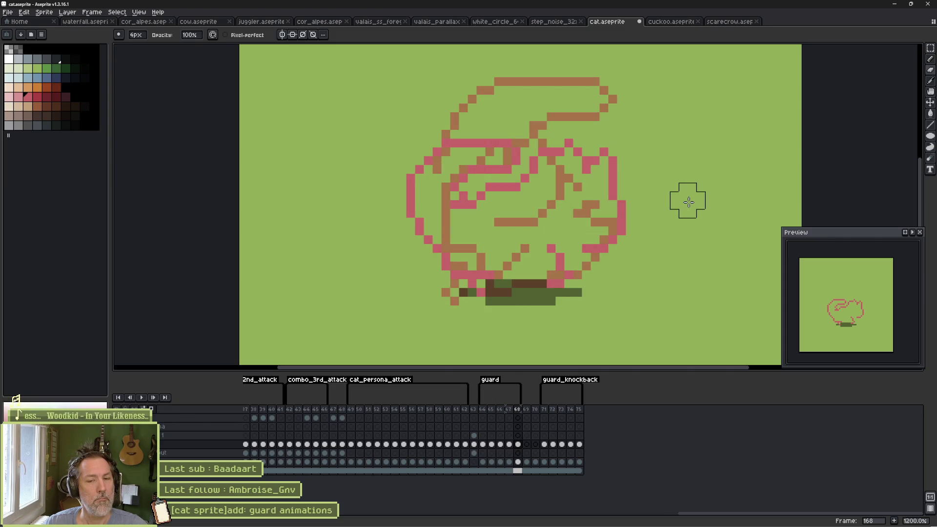
key("Left")
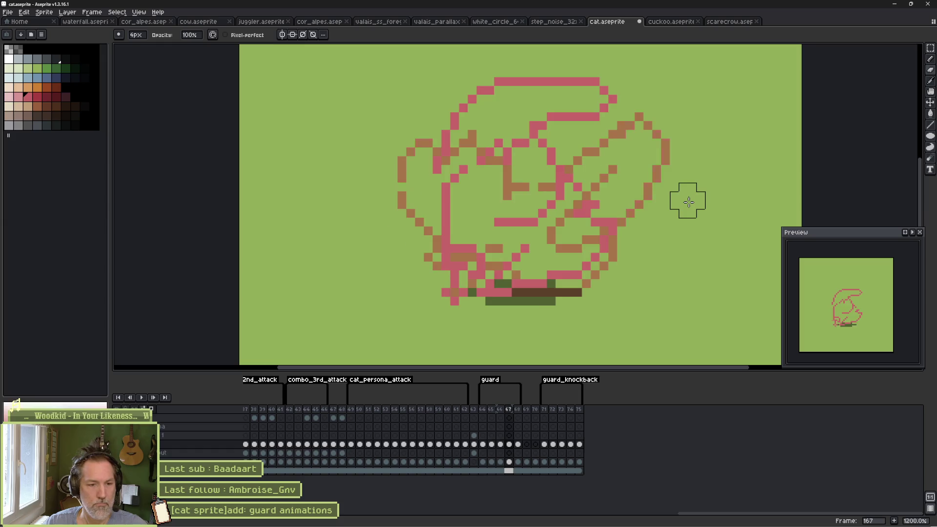
key("Left")
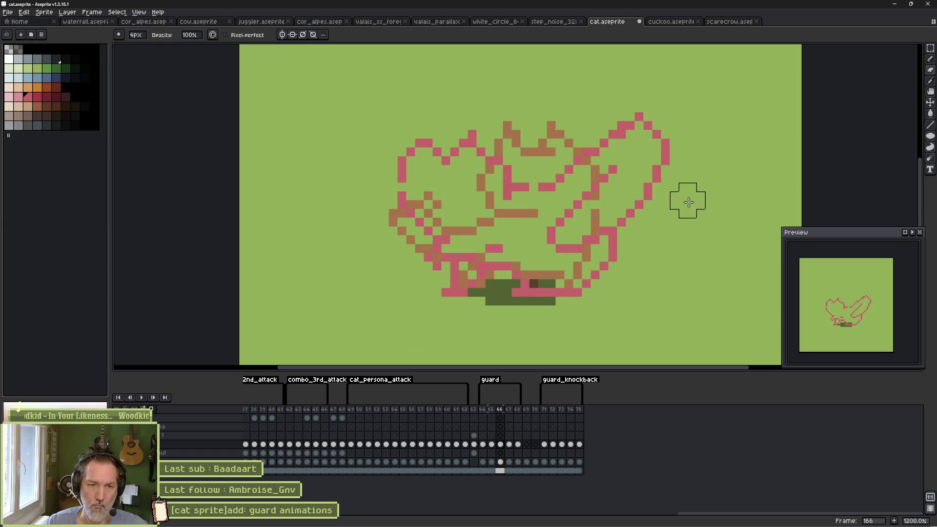
left_click_drag(653, 245, 564, 287)
Draw the belly line and middle strokes, clean strays with a 1px eraser, and add a right-side diagonal.
key("b")
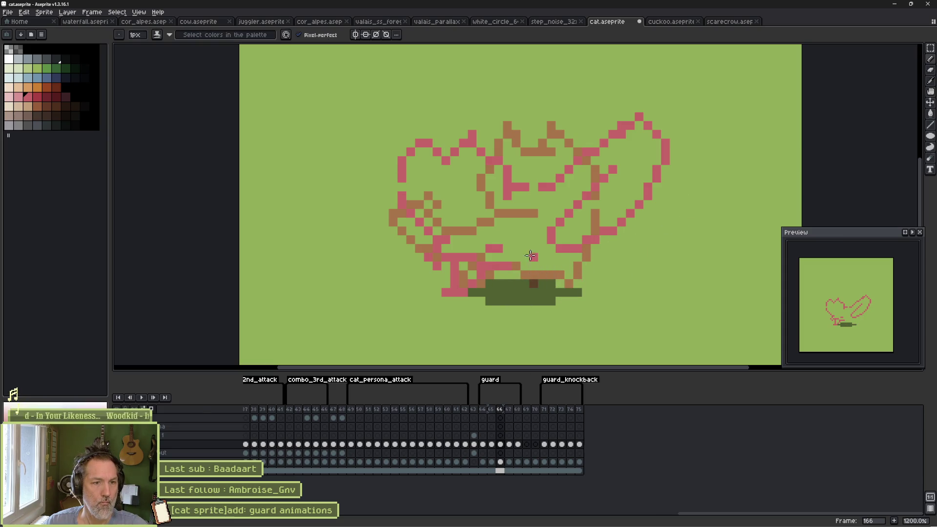
left_click_drag(517, 230, 521, 278)
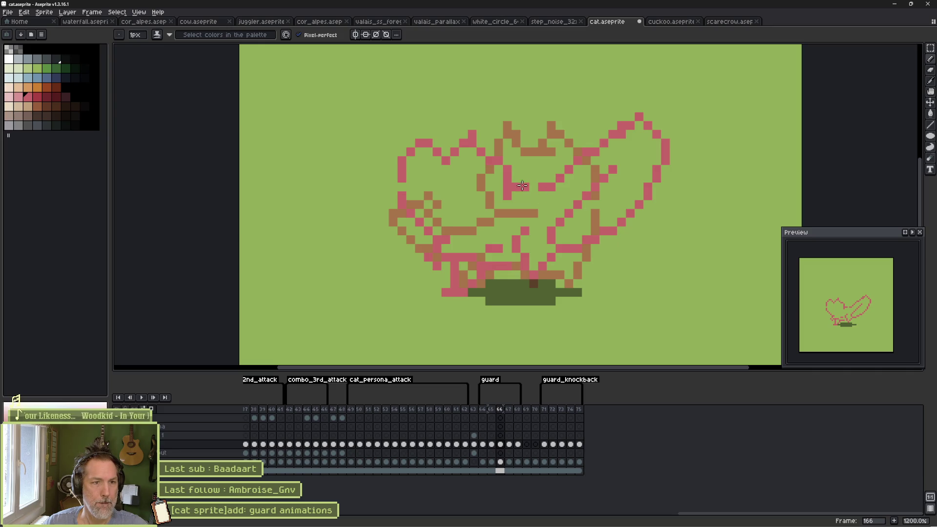
mouse_move(517, 186)
left_mouse_down()
mouse_move(512, 176)
mouse_move(554, 169)
mouse_move(585, 134)
mouse_move(616, 125)
left_mouse_up()
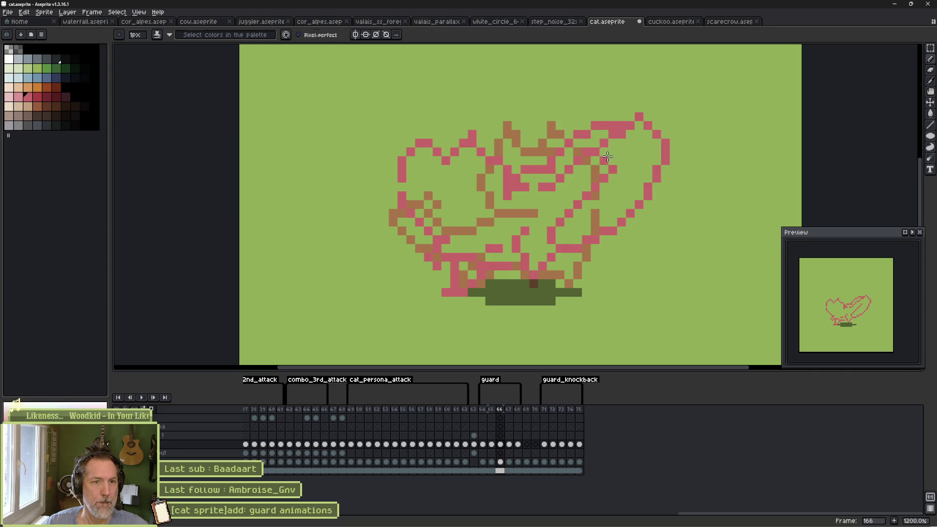
key("e")
left_click_drag(548, 200, 534, 202)
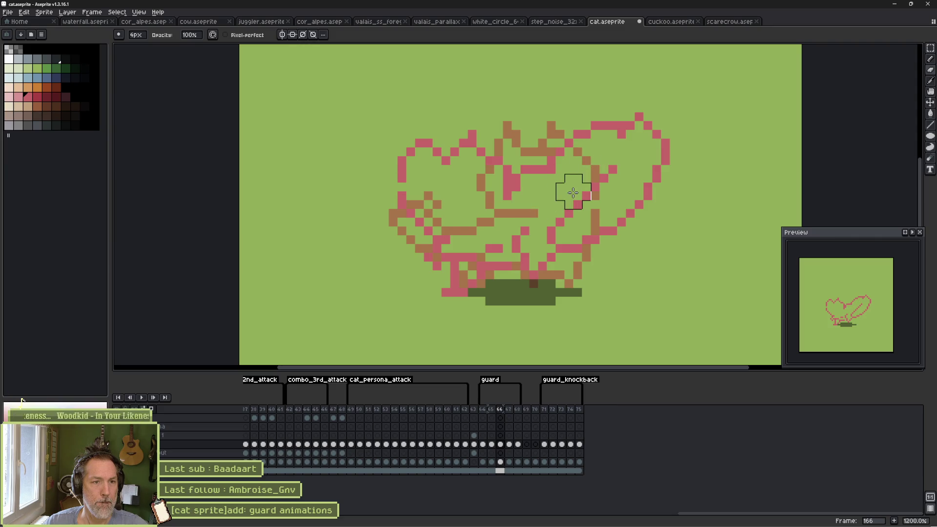
key("minus")
key("minus")
key("minus")
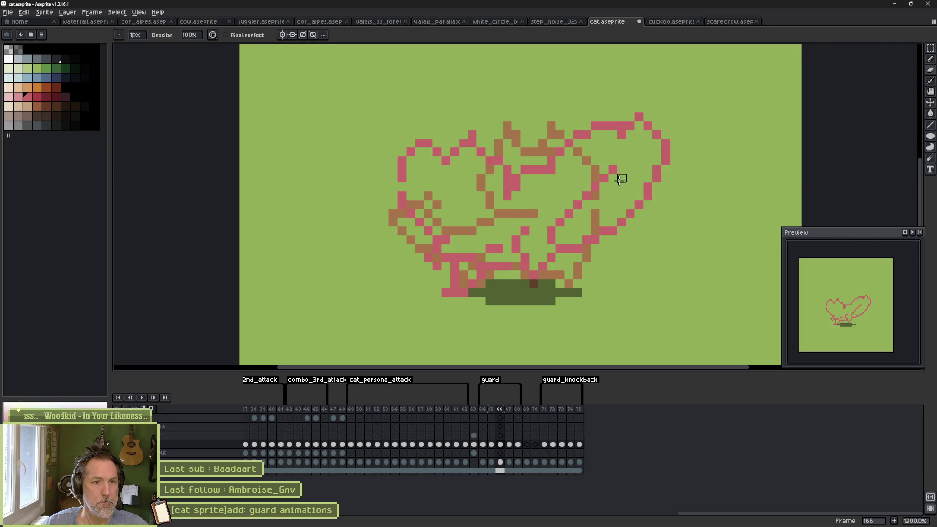
left_click_drag(566, 219, 603, 174)
key("b")
left_click(565, 223)
mouse_move(558, 229)
left_mouse_down()
mouse_move(604, 196)
mouse_move(609, 169)
left_mouse_up()
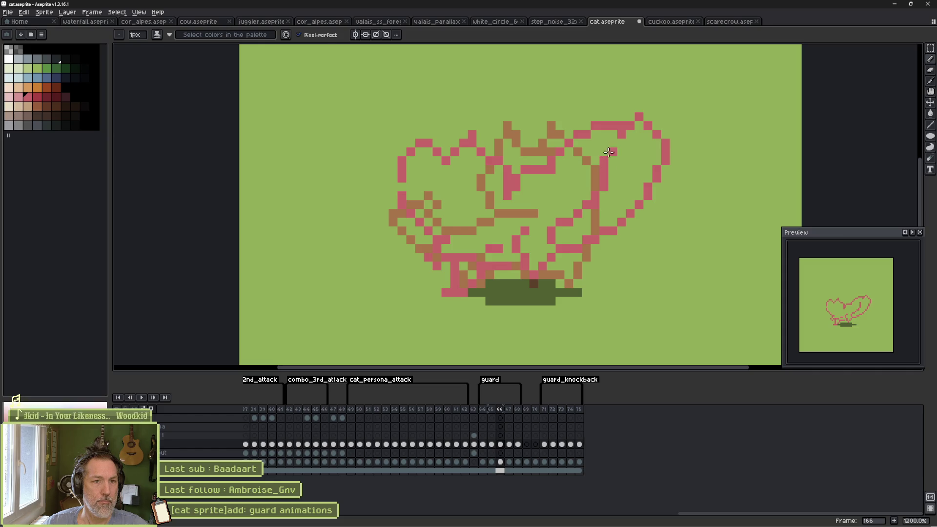
Touch up the pink top-right curve and add pixels inside the body.
key("e")
key("b")
left_click(614, 117)
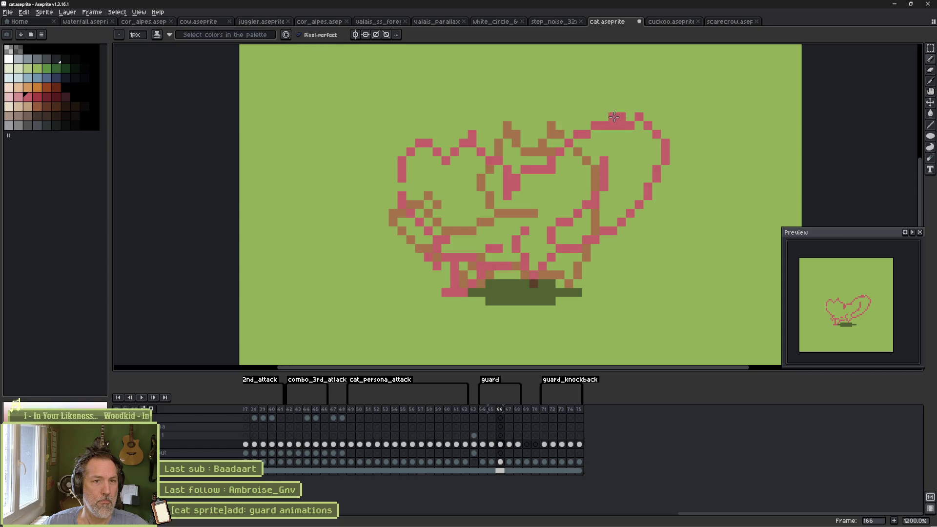
key("e")
left_click_drag(632, 125, 601, 125)
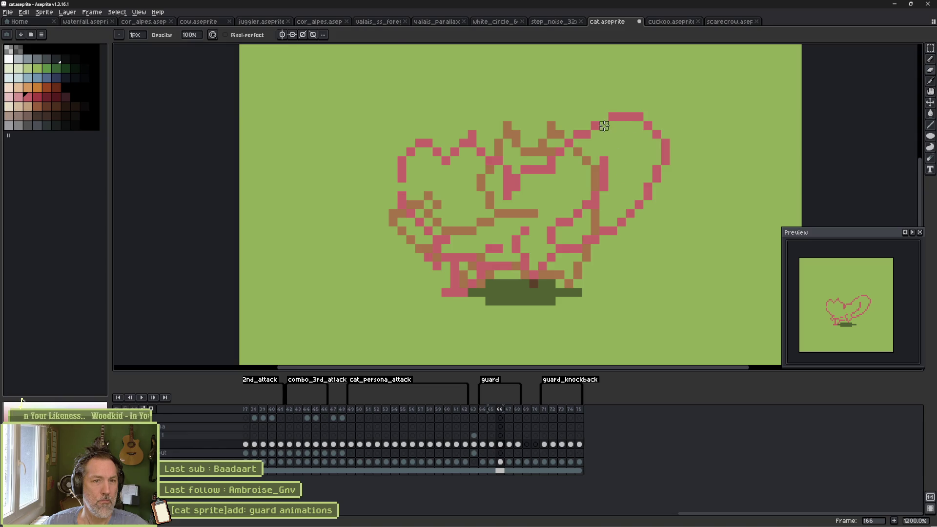
key("b")
left_click(561, 177)
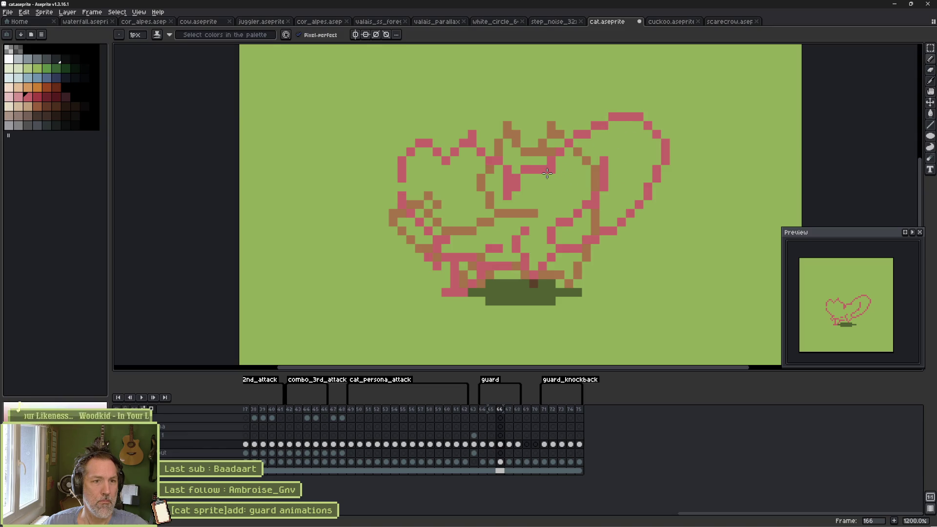
left_click(620, 168)
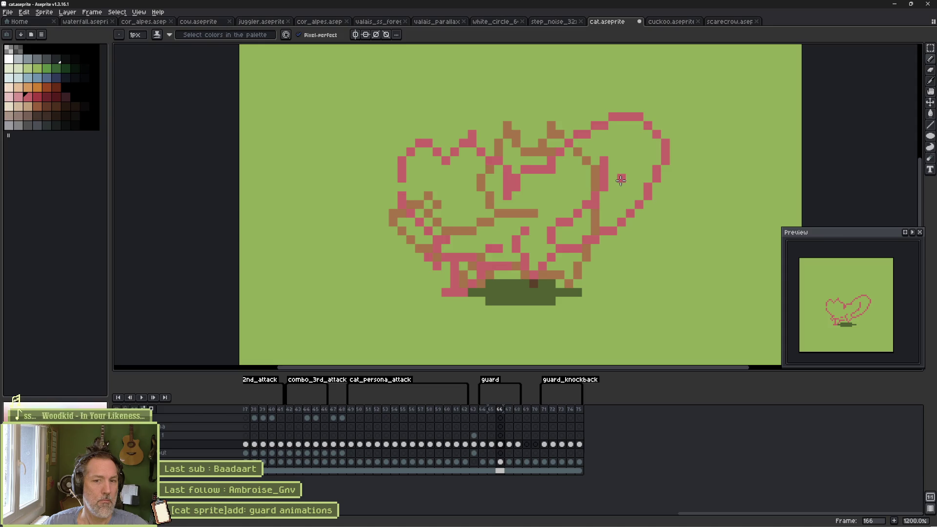
Flip between frames 166 and 167 to compare, ending on frame 167.
key("Left")
key("Right")
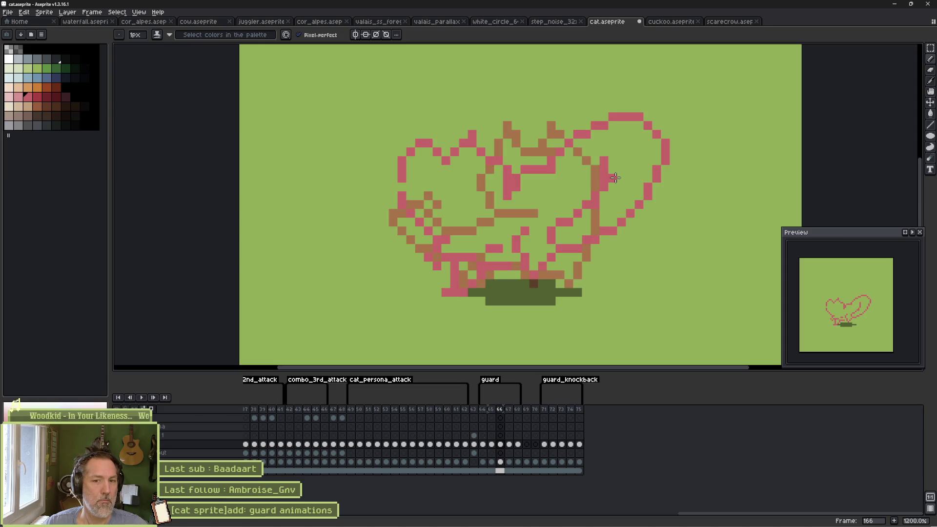
key("Right")
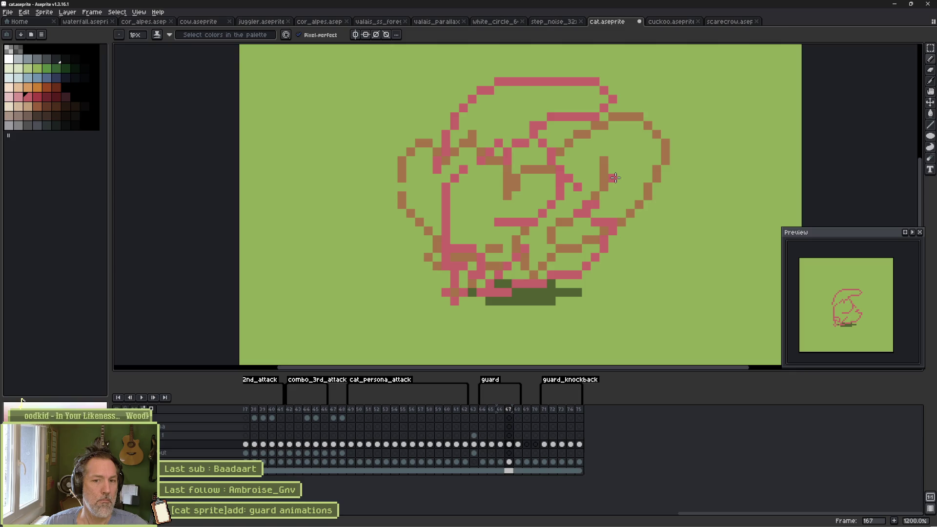
key("Left")
key("Right")
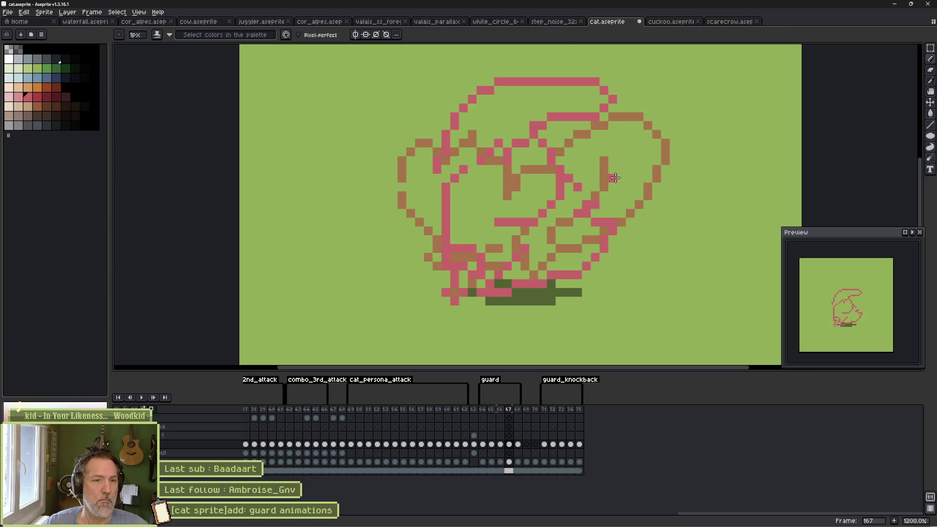
Erase the stray pink pixels over the ground and the head's top and left outline.
left_click_drag(523, 302, 502, 270)
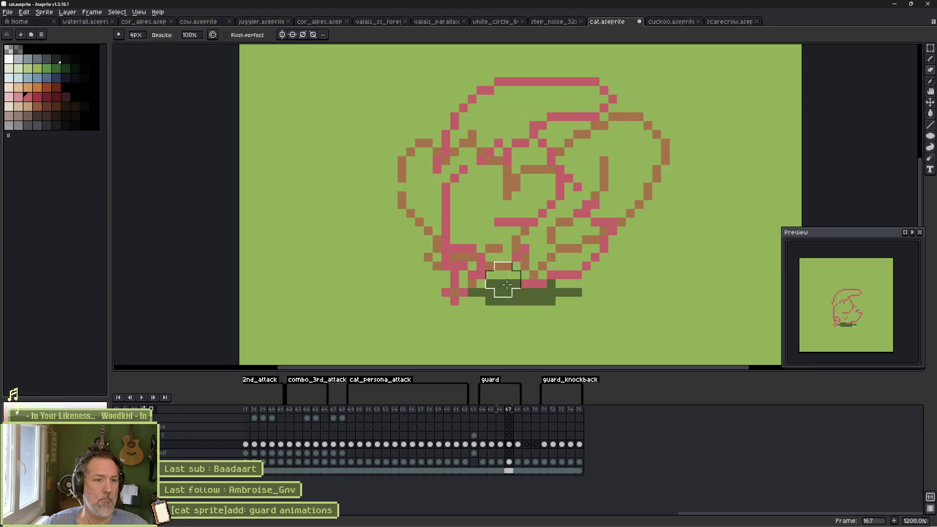
key("b")
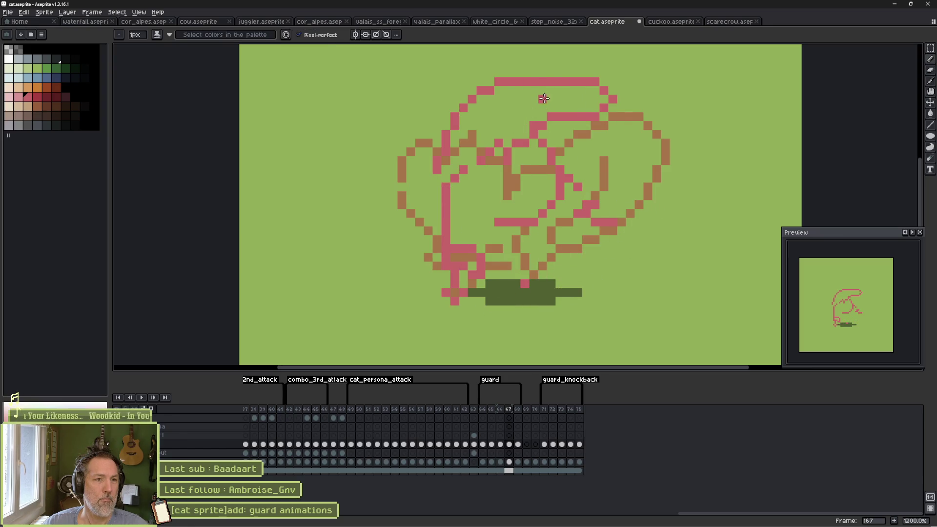
key("e")
mouse_move(581, 83)
left_mouse_down()
mouse_move(433, 132)
mouse_move(572, 99)
mouse_move(519, 109)
mouse_move(543, 140)
left_mouse_up()
Redraw the head's left outline and add a vertical pink line on the left side.
left_click(154, 411)
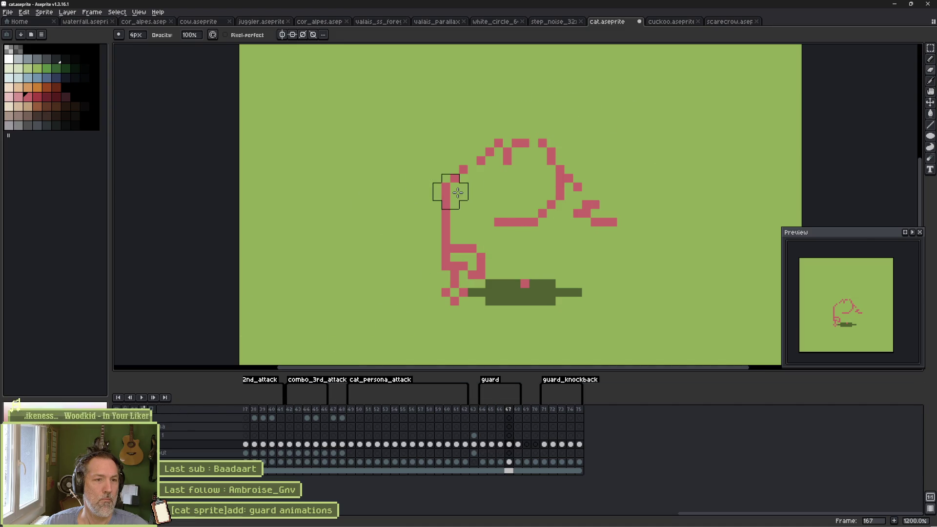
key("b")
mouse_move(446, 179)
left_mouse_down()
mouse_move(451, 154)
mouse_move(483, 113)
mouse_move(683, 98)
mouse_move(569, 100)
mouse_move(546, 117)
mouse_move(560, 134)
left_mouse_up()
key("e")
mouse_move(594, 227)
left_mouse_down()
mouse_move(594, 236)
mouse_move(581, 182)
mouse_move(607, 234)
left_mouse_up()
key("b")
mouse_move(543, 226)
left_mouse_down()
mouse_move(535, 265)
mouse_move(488, 274)
left_mouse_up()
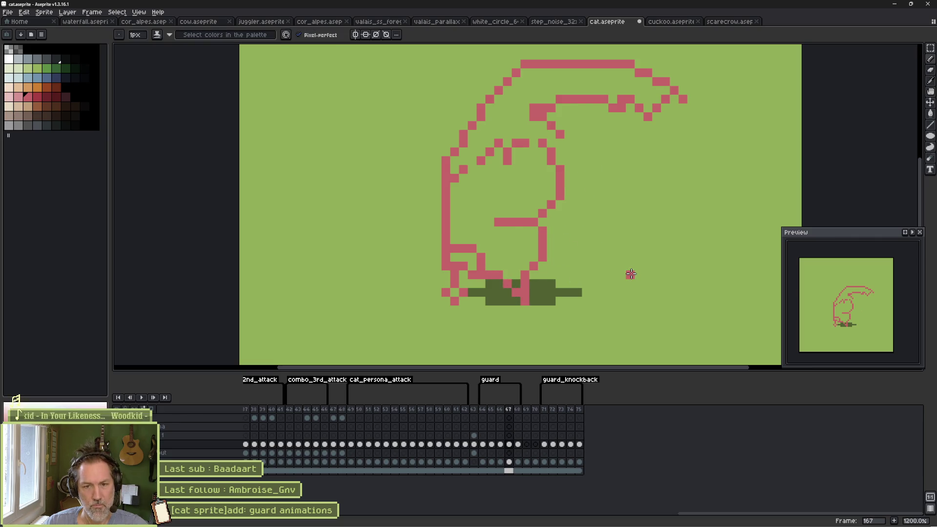
Preview the animation, then return to frame 164, the first guard pose.
key("Return")
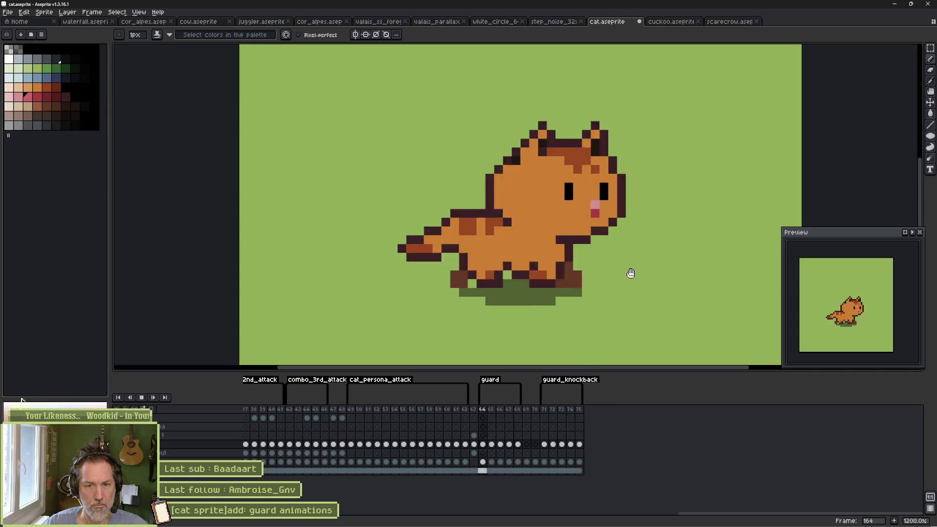
key("Return")
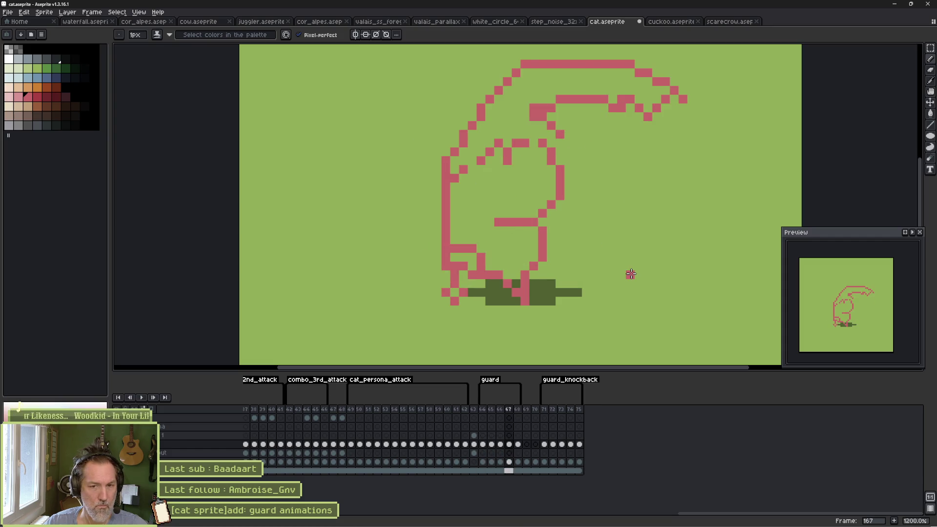
key("Right")
key("Right")
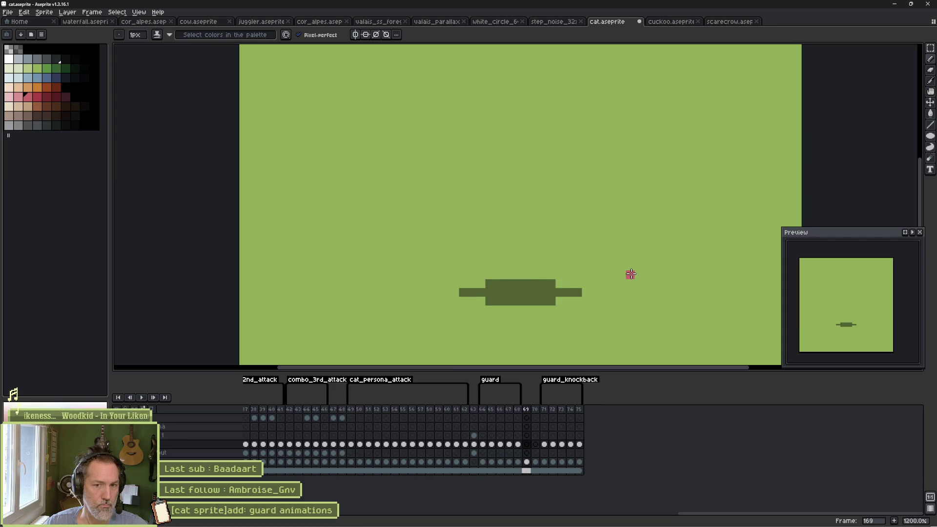
left_click(475, 445)
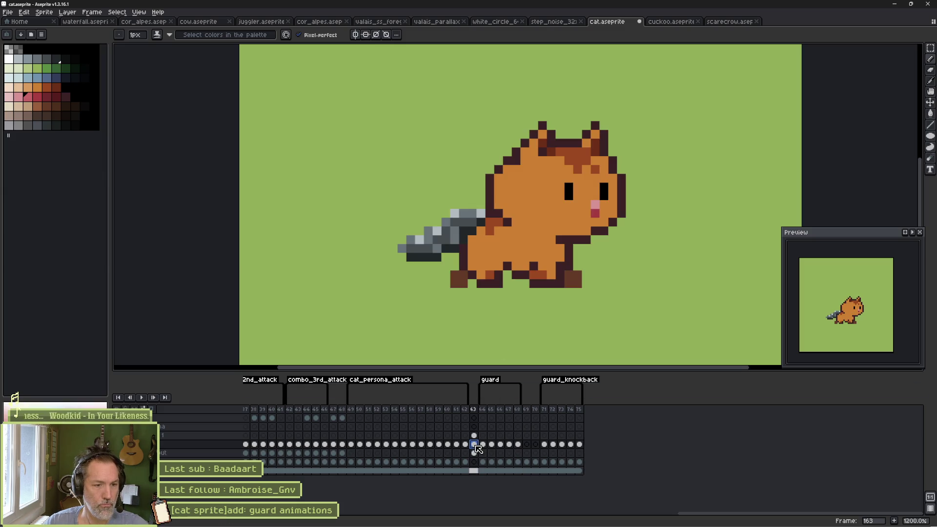
left_click(483, 445)
Add frame 169 to the guard tag with the frame 164 pose and save cat.aseprite.
key("ctrl+c")
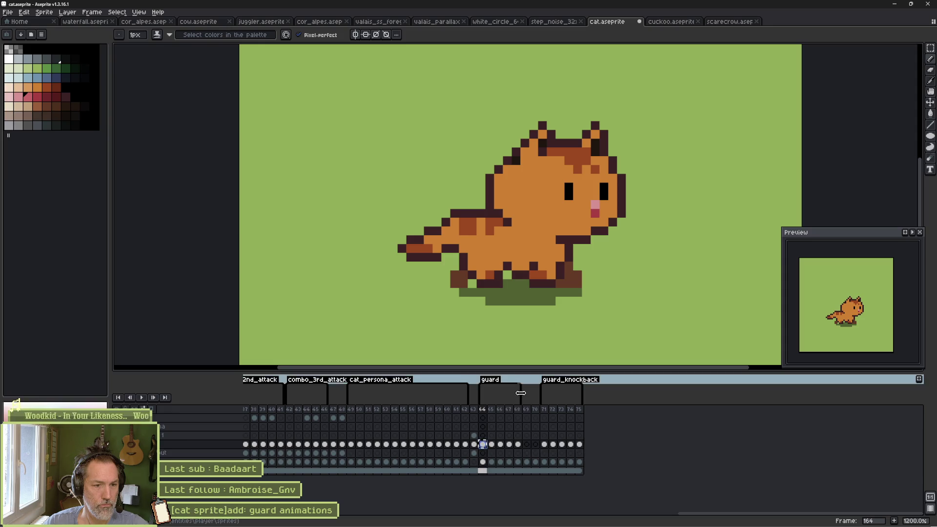
left_click_drag(521, 386, 529, 387)
left_click(526, 444)
key("ctrl+v")
key("Return")
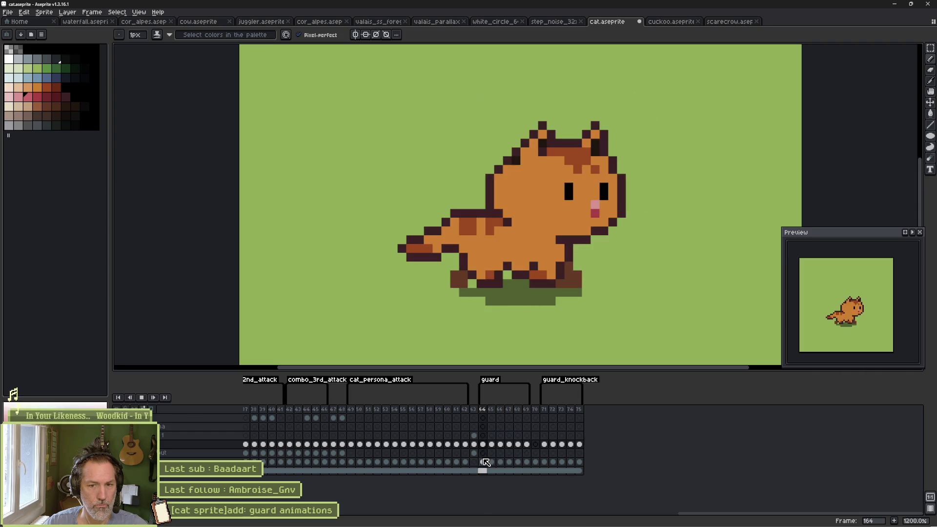
key("ctrl+s")
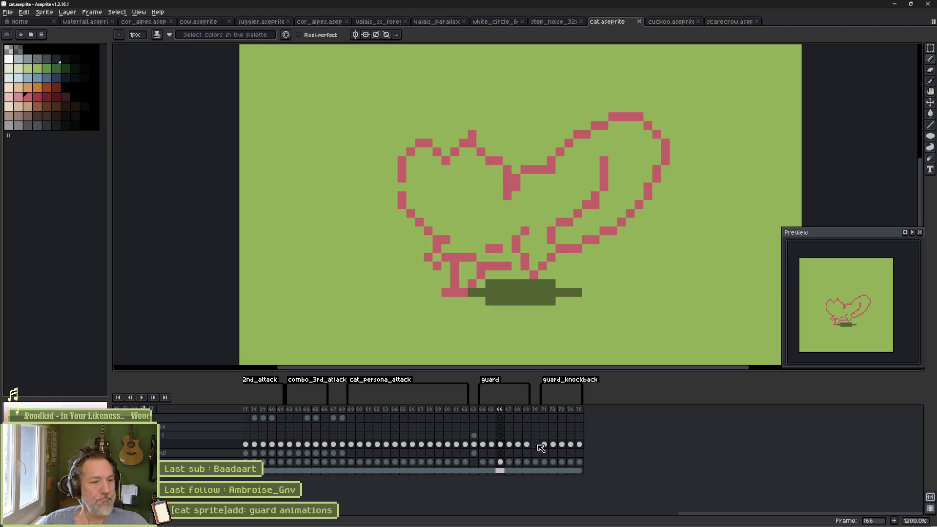
left_click(262, 409)
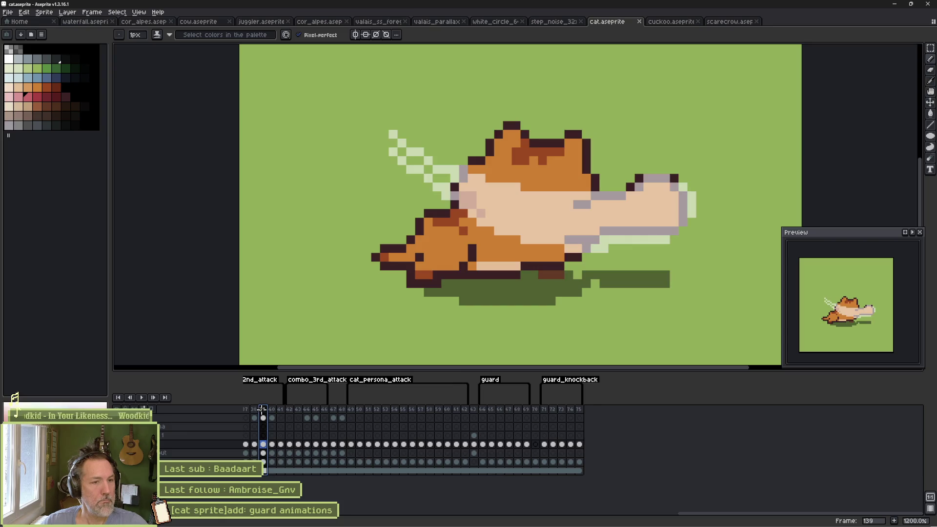
With a pale 2px pencil, paint a diagonal sword stroke across frame 166's sketch.
left_click(483, 417)
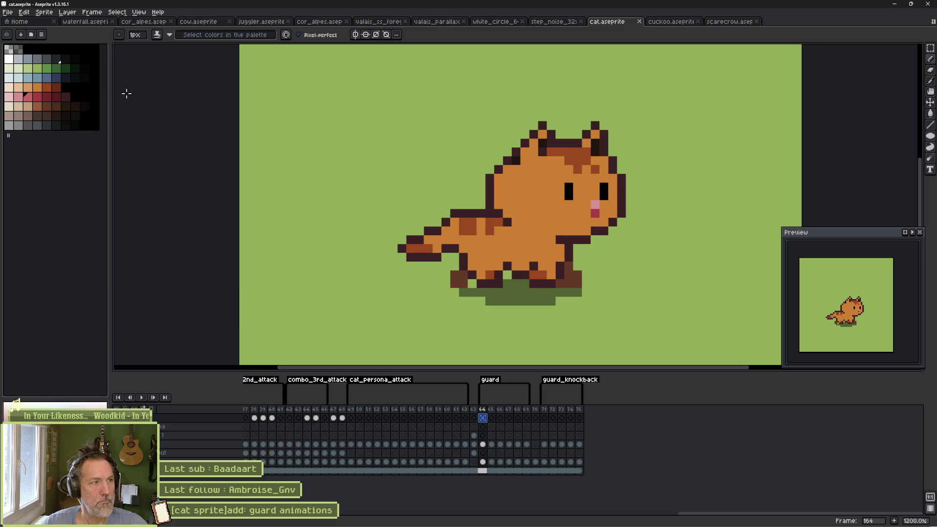
left_click(12, 63)
key("plus")
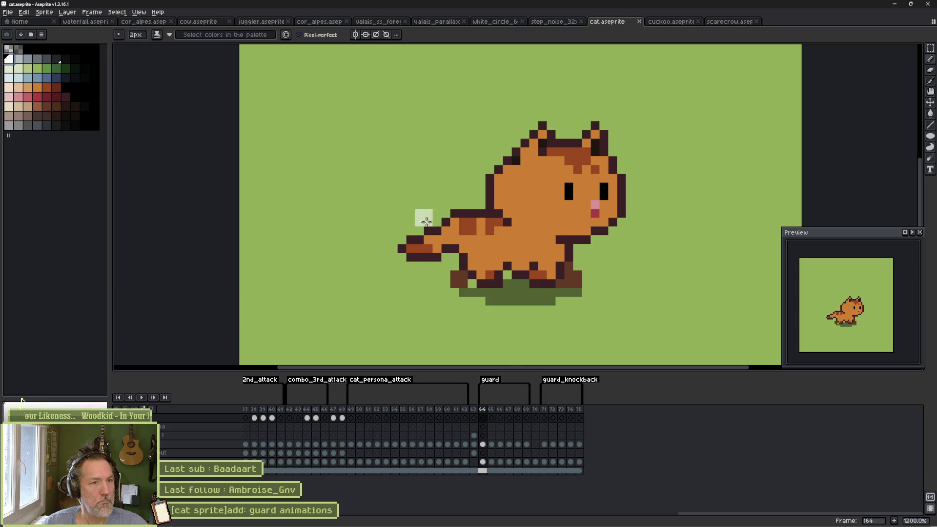
left_click(492, 418)
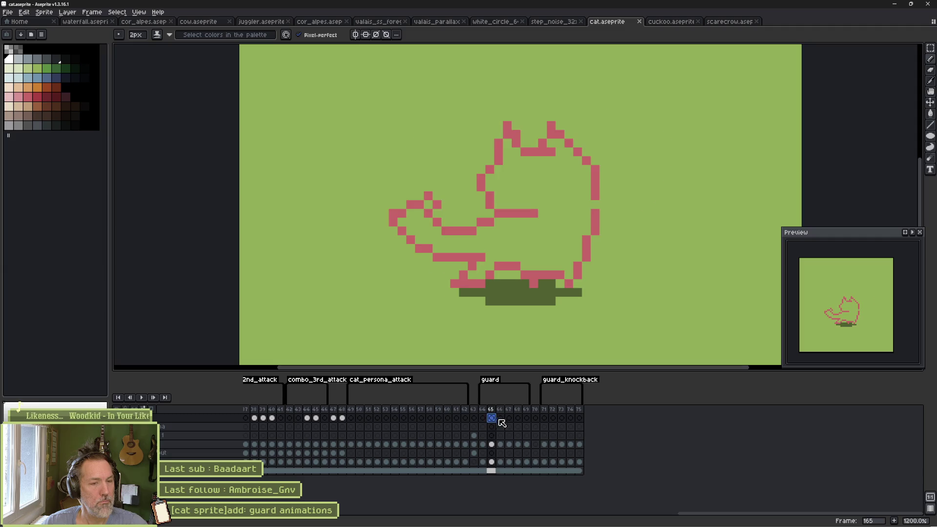
left_click(501, 419)
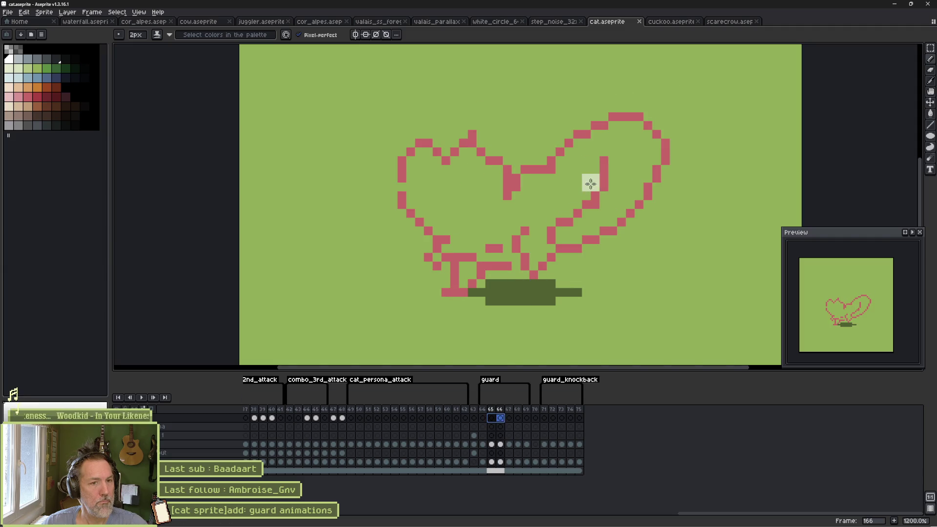
mouse_move(590, 184)
left_mouse_down()
mouse_move(434, 233)
mouse_move(491, 249)
mouse_move(542, 244)
left_mouse_up()
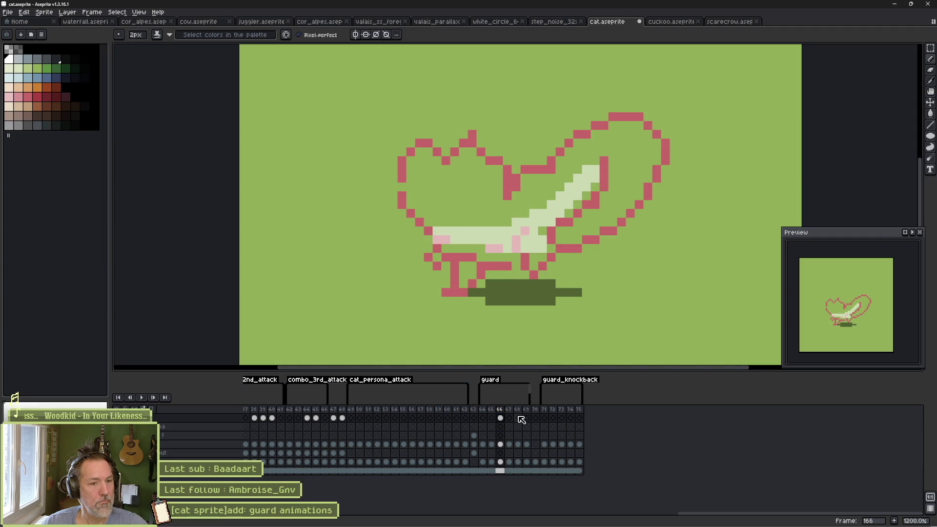
Paint a curved pale slash on frame 167 and a pale arc over the head on frame 168.
left_click(510, 419)
mouse_move(591, 110)
left_mouse_down()
mouse_move(579, 224)
mouse_move(468, 263)
left_mouse_up()
mouse_move(585, 64)
left_mouse_down()
mouse_move(635, 68)
mouse_move(598, 246)
mouse_move(558, 263)
mouse_move(617, 112)
mouse_move(650, 103)
mouse_move(654, 142)
mouse_move(598, 233)
left_mouse_up()
key("Right")
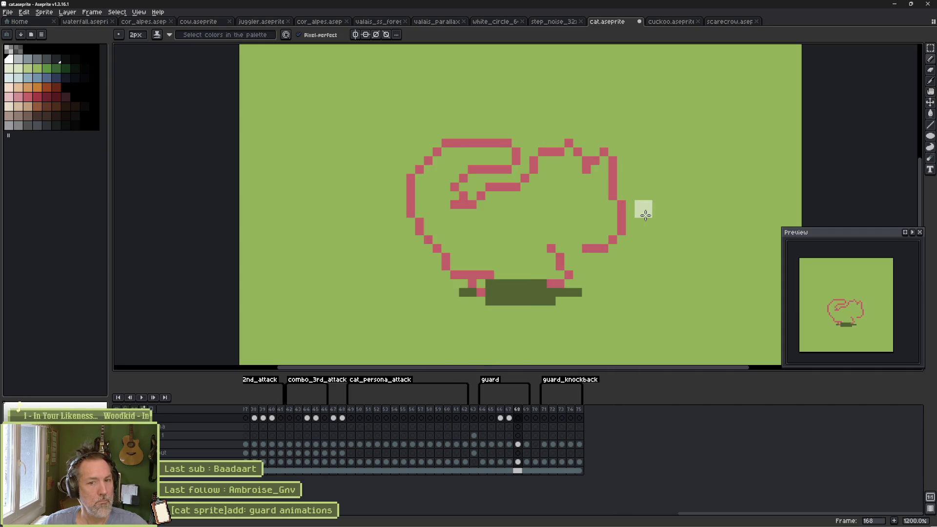
mouse_move(410, 165)
left_mouse_down()
mouse_move(628, 109)
mouse_move(642, 122)
mouse_move(540, 121)
mouse_move(497, 163)
mouse_move(420, 173)
mouse_move(517, 112)
mouse_move(498, 122)
left_mouse_up()
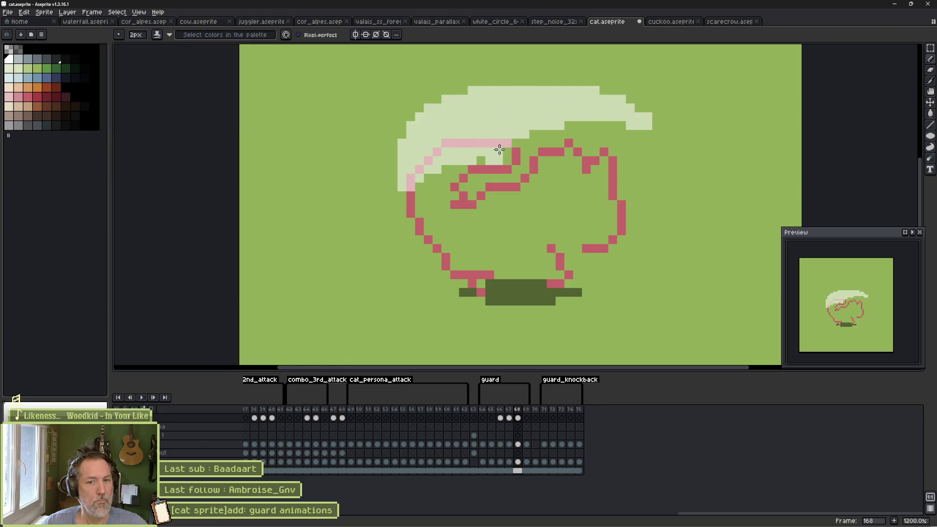
Preview the slashes, then repaint pixels by the hilt and erase strays at the sword tip.
key("Return")
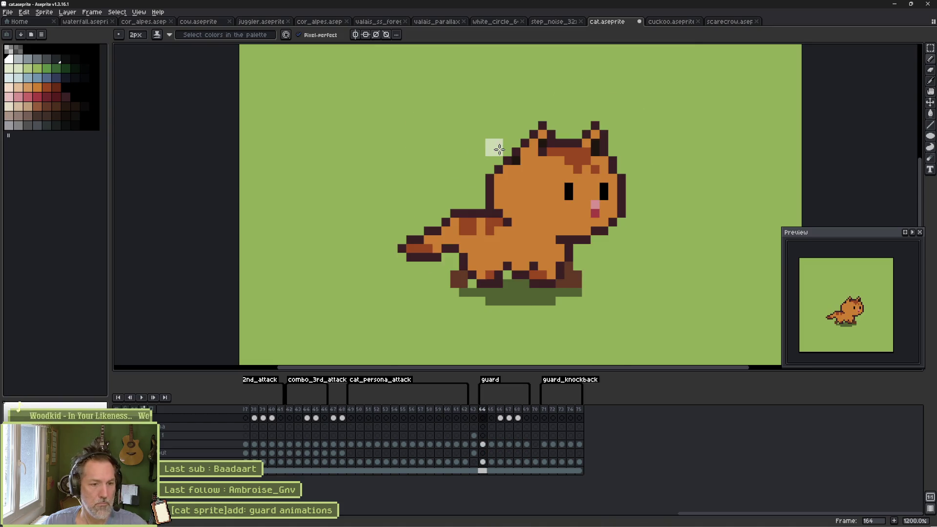
key("Return")
key("Right")
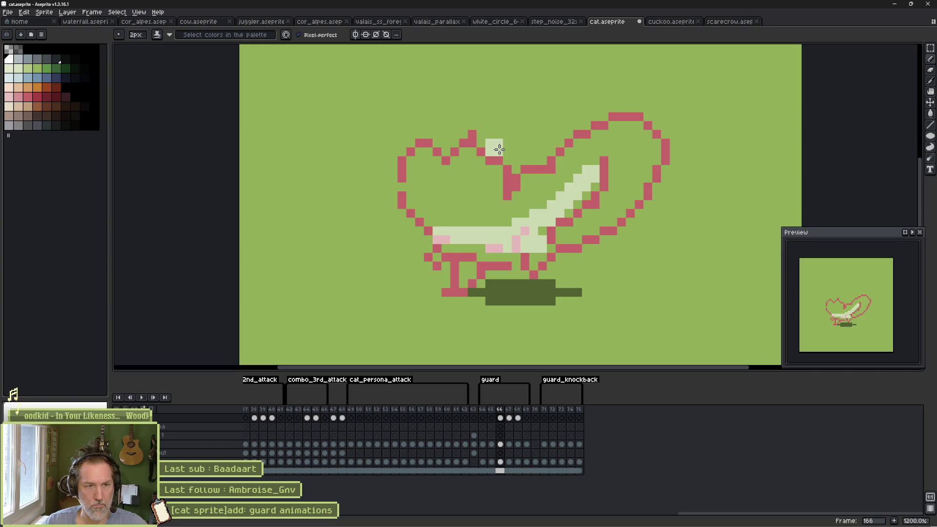
left_click_drag(560, 235, 591, 239)
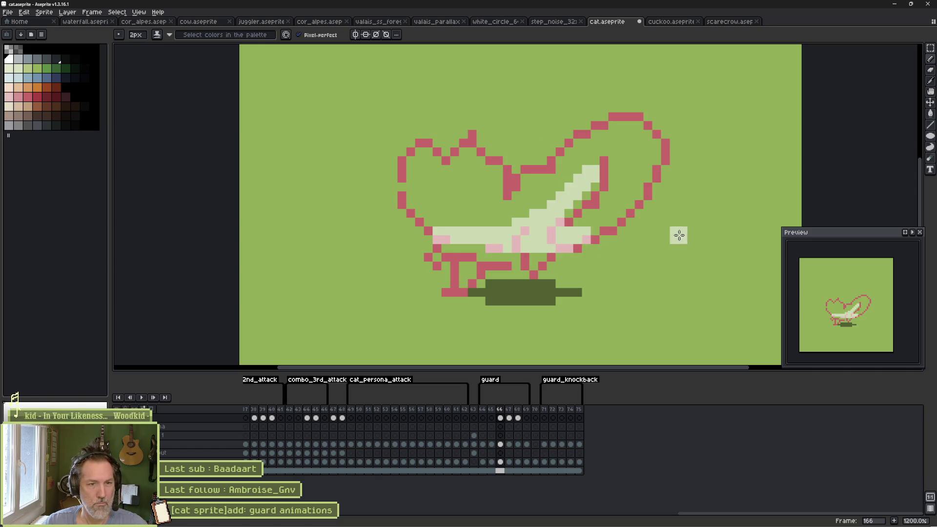
key("e")
left_click_drag(602, 163, 599, 161)
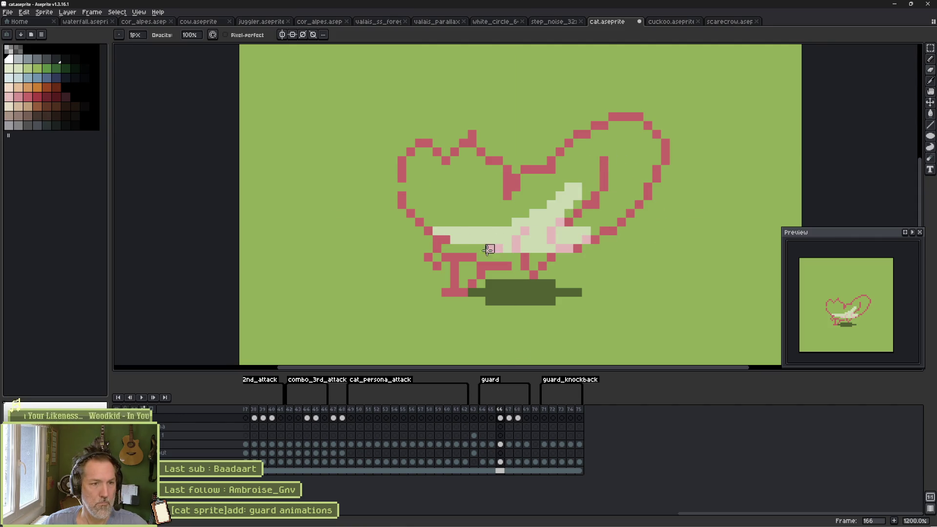
On frame 168, add pale pixels along the arc's top and repaint its lower edge paler.
key("Right")
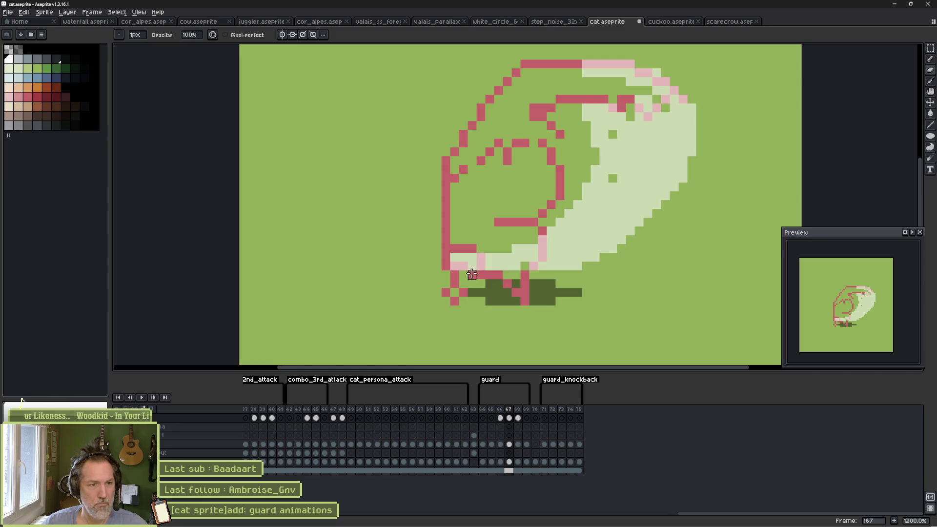
key("b")
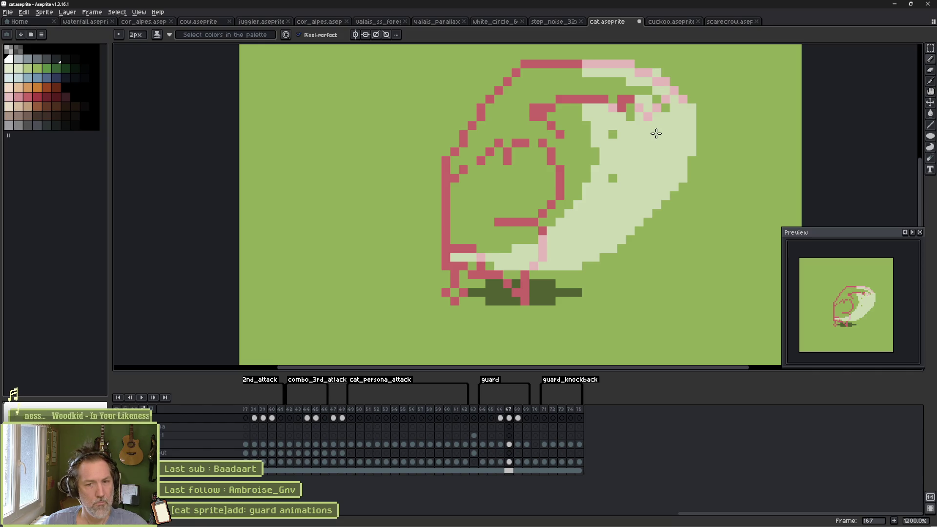
key("e")
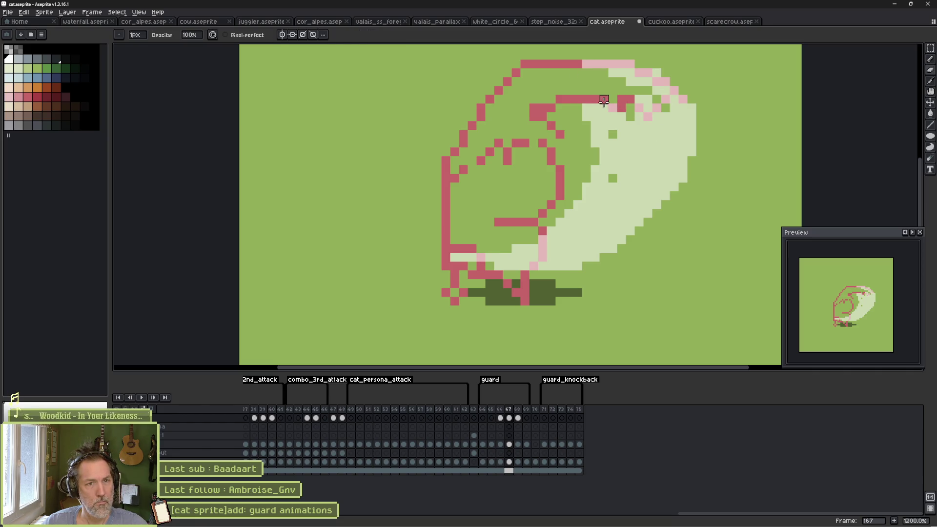
key("b")
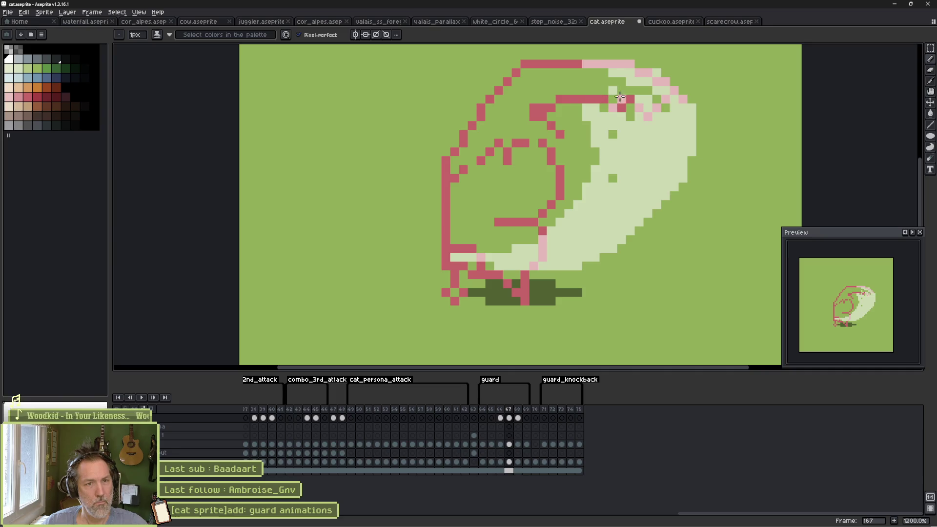
key("Right")
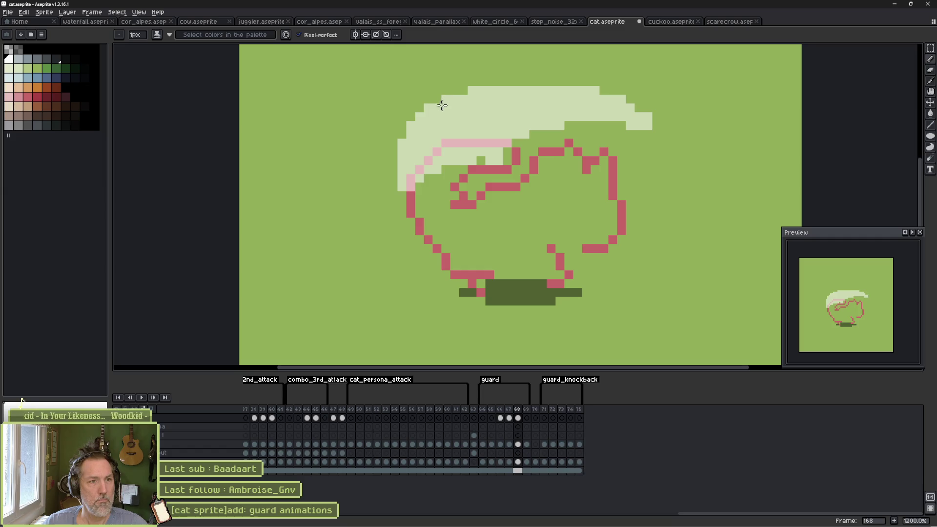
left_click_drag(454, 90, 571, 81)
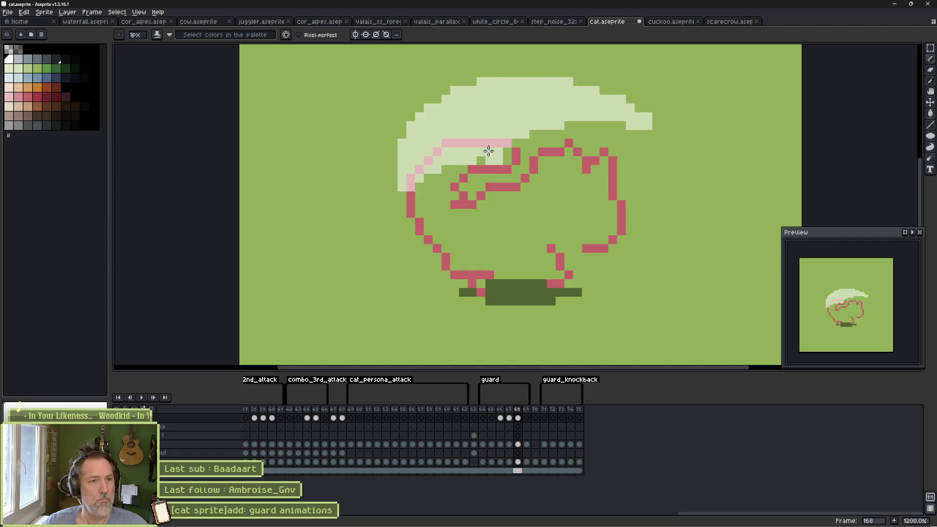
key("e")
mouse_move(442, 169)
left_mouse_down()
mouse_move(433, 163)
mouse_move(481, 144)
left_mouse_up()
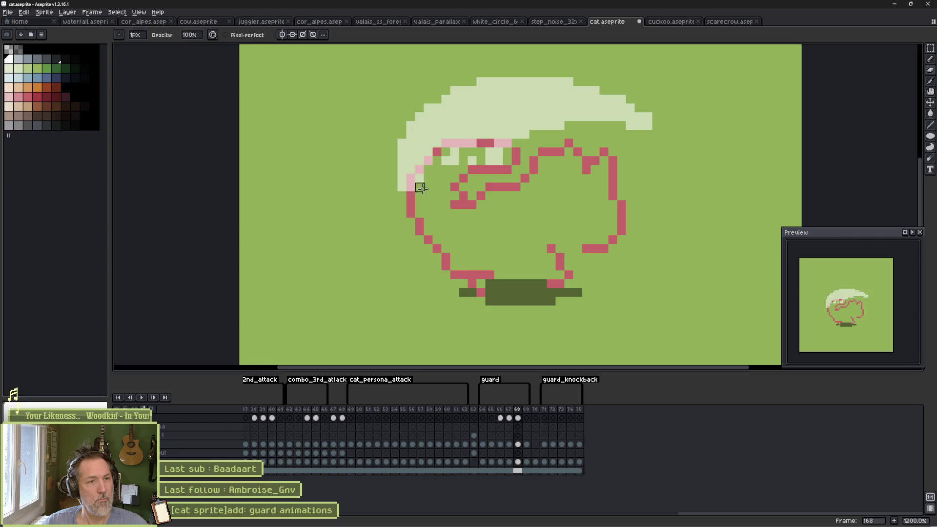
key("b")
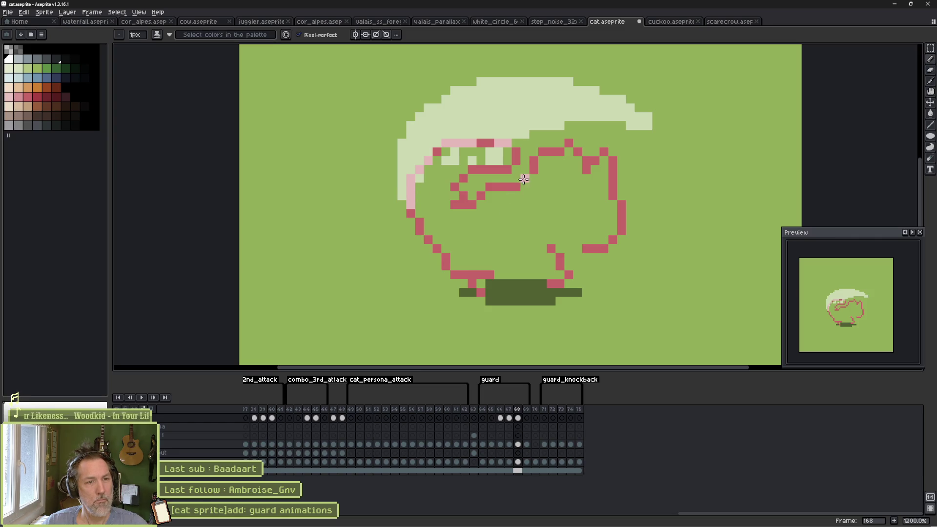
left_click_drag(506, 153, 526, 141)
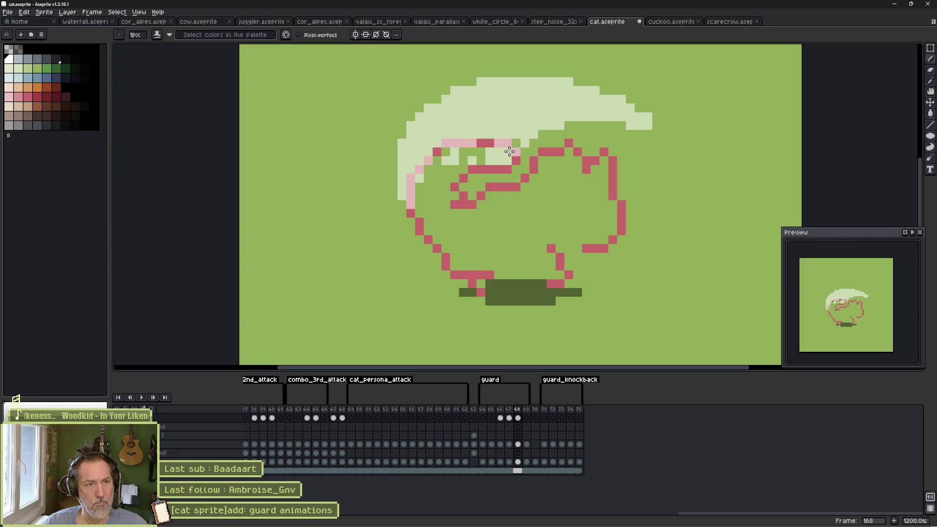
Erase stray pale pixels below the arc, preview the animation, and go to frame 163.
key("e")
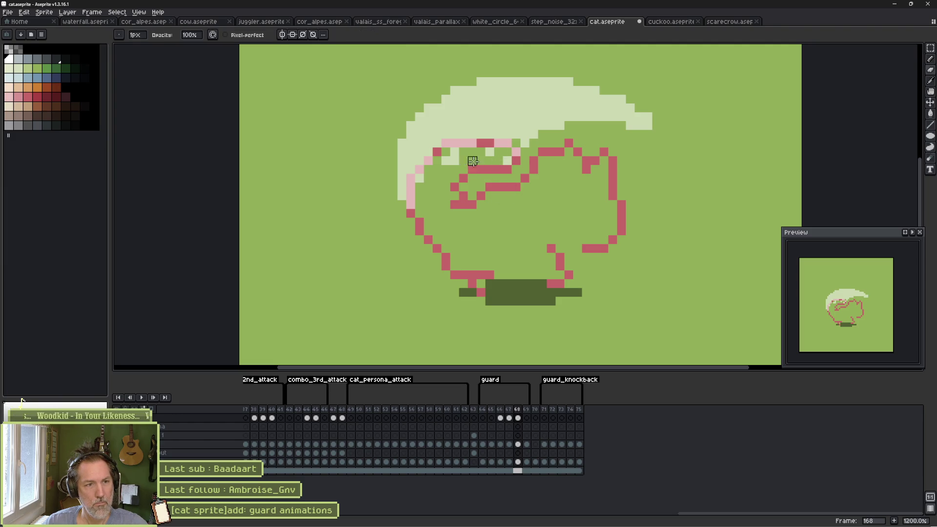
left_click_drag(455, 153, 447, 161)
key("b")
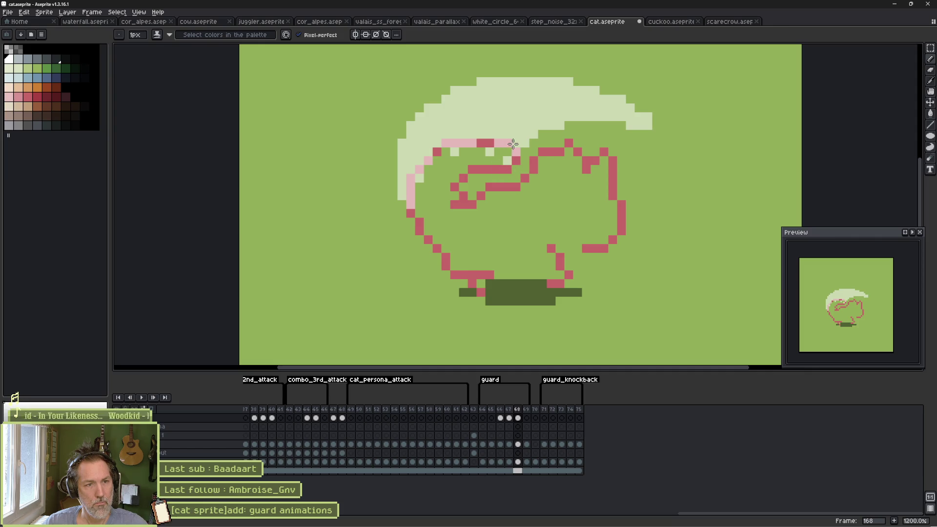
key("Return")
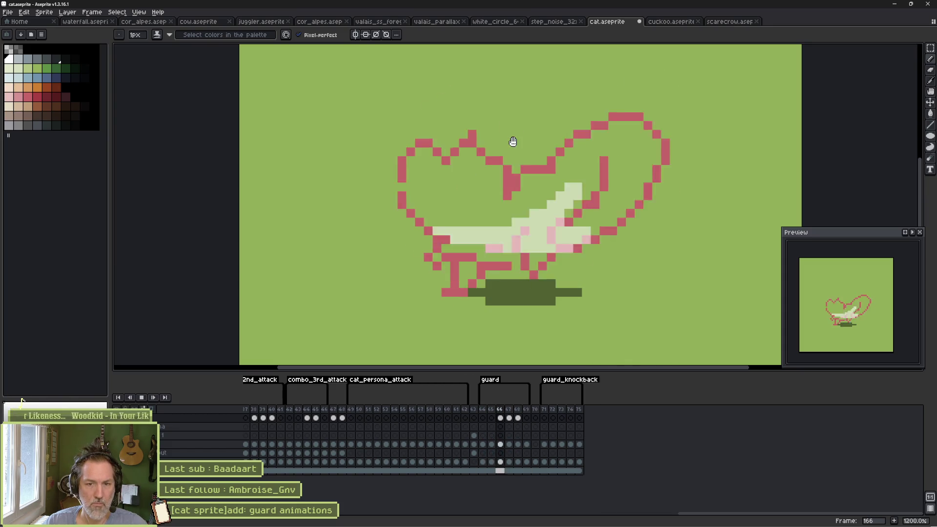
key("Return")
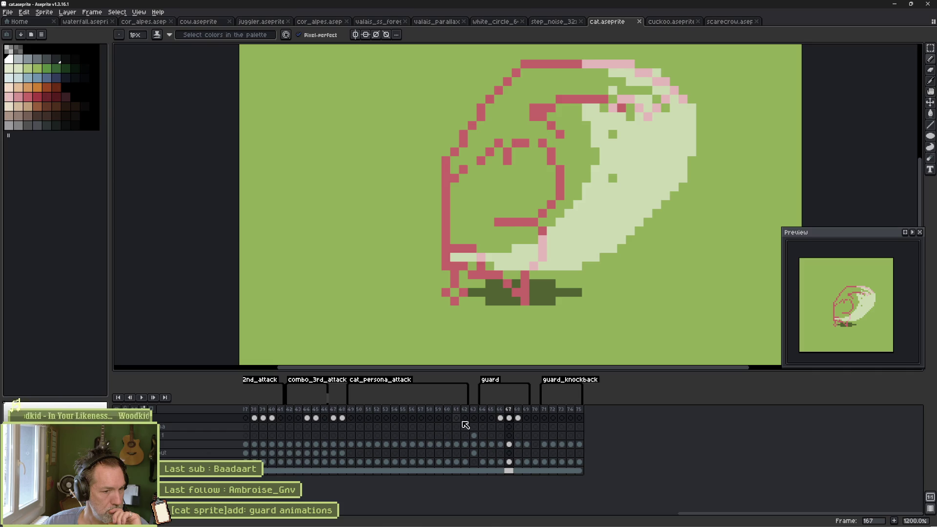
left_click(475, 412)
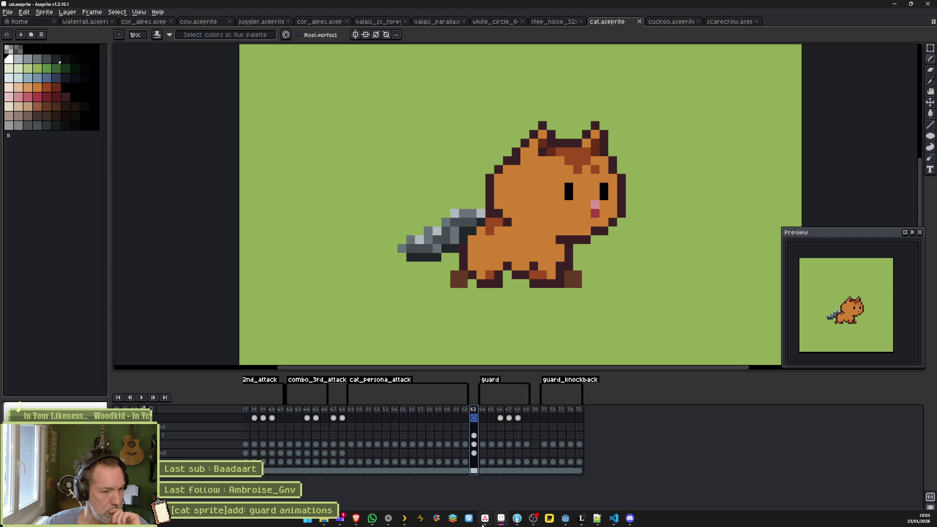
In Godot, switch to the Player scene, select CatSprite, and show it in the 2D view.
left_click(565, 522)
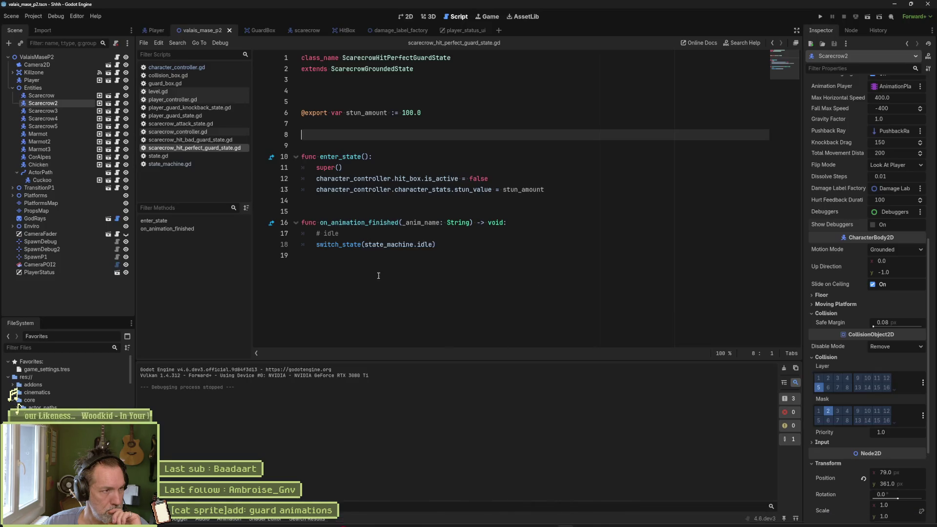
left_click(157, 31)
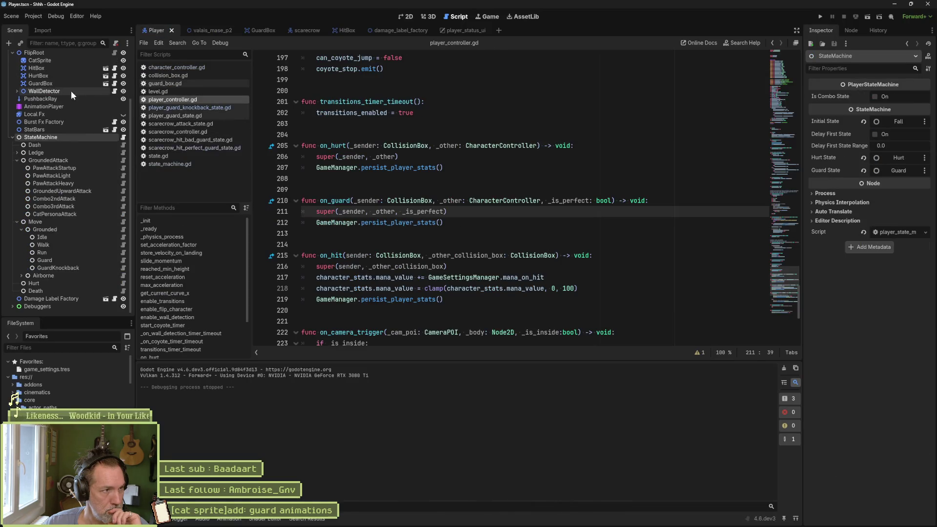
left_click(48, 61)
left_click(409, 16)
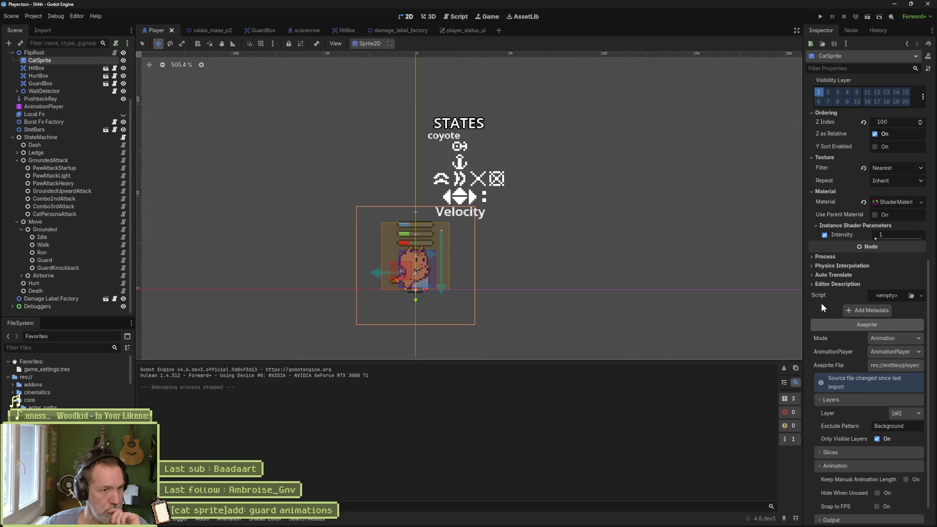
scroll(878, 391, "down", 1)
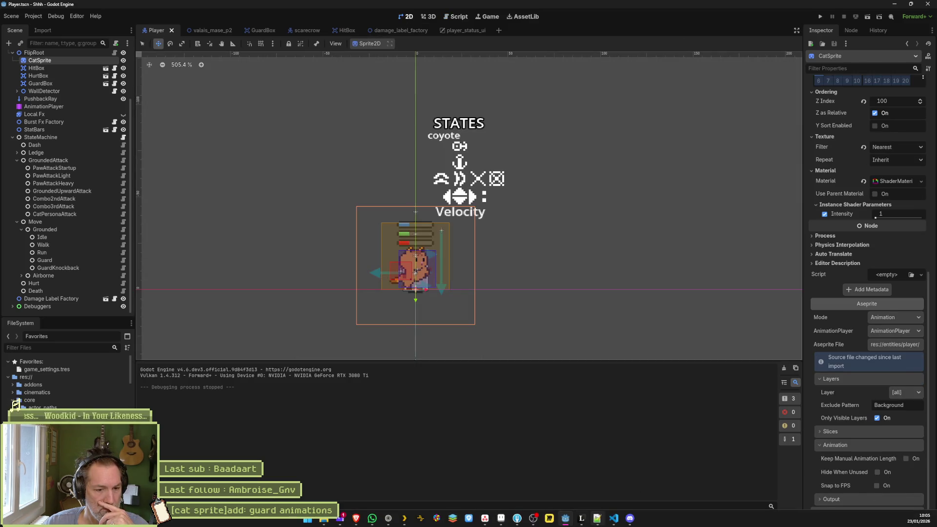
Set the guard tag to Repeat in Aseprite, then reimport cat.aseprite in Godot.
left_click(502, 518)
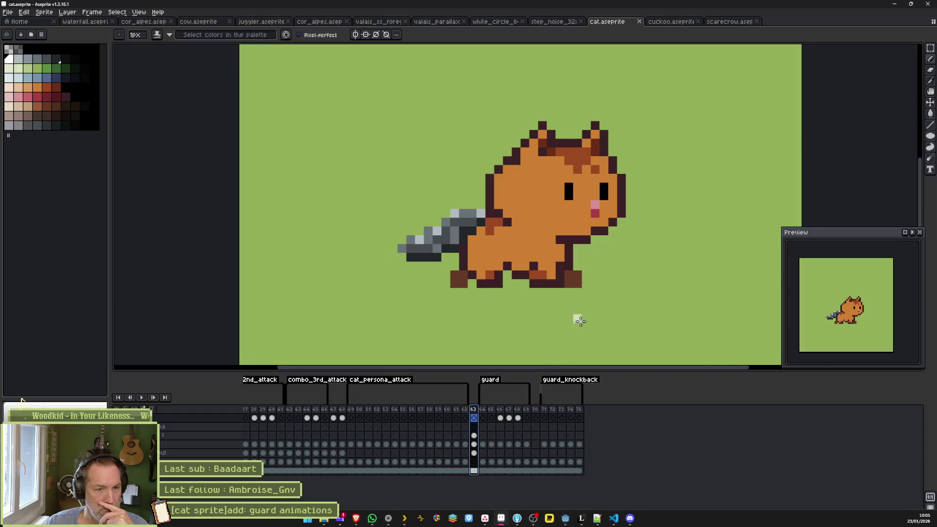
double_click(490, 381)
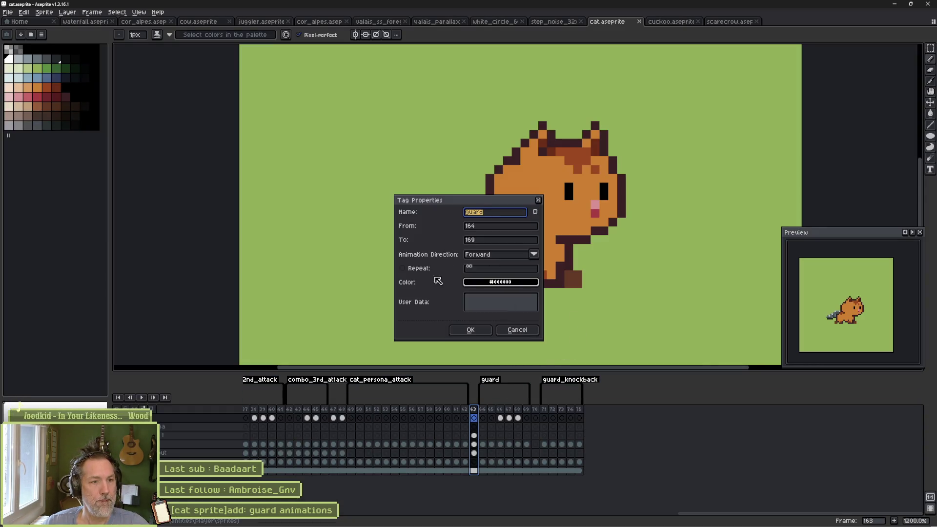
left_click(403, 268)
left_click(469, 330)
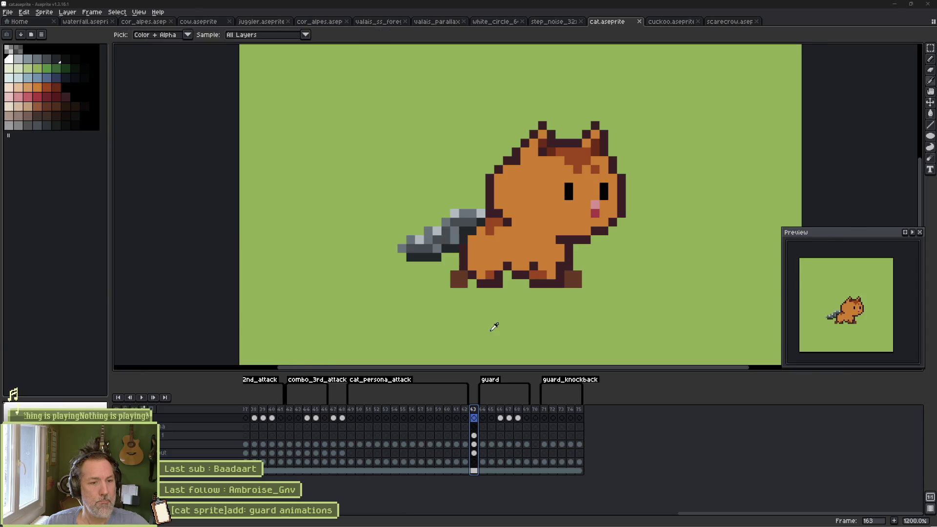
key("alt+Tab")
left_click(820, 511)
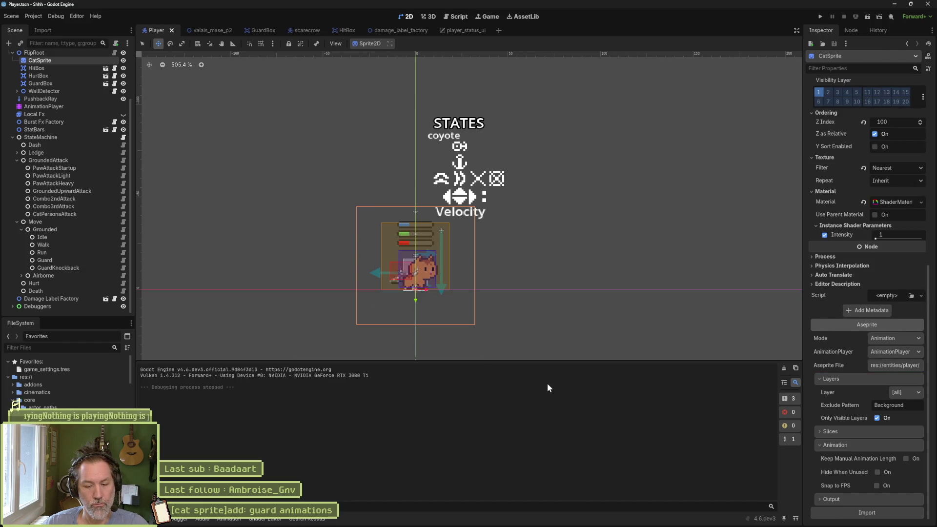
Run the valais_mase_p2 scene, walk the cat toward a scarecrow, then stop the game.
left_click(205, 30)
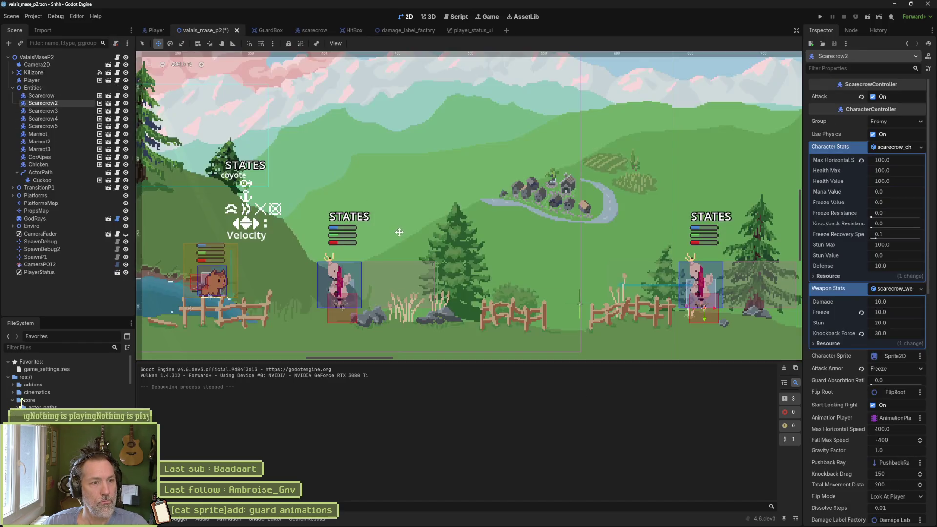
key("F6")
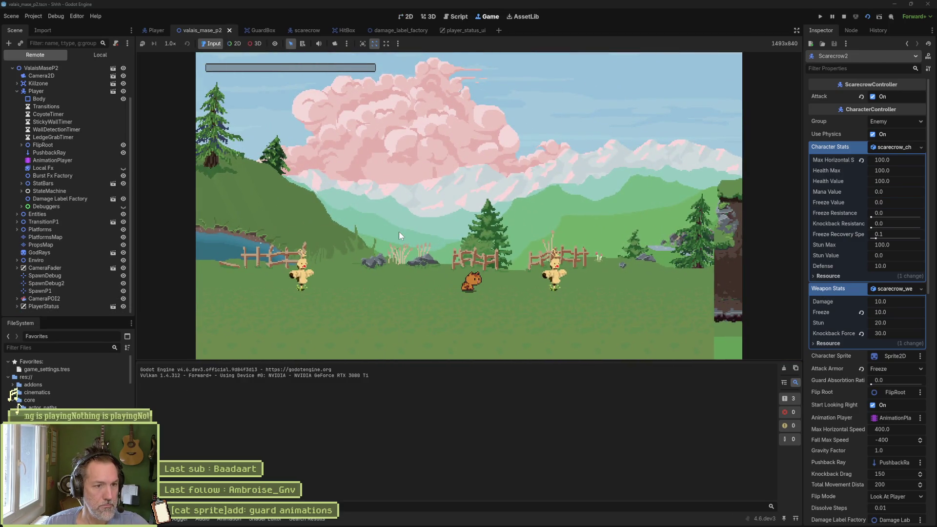
key("d")
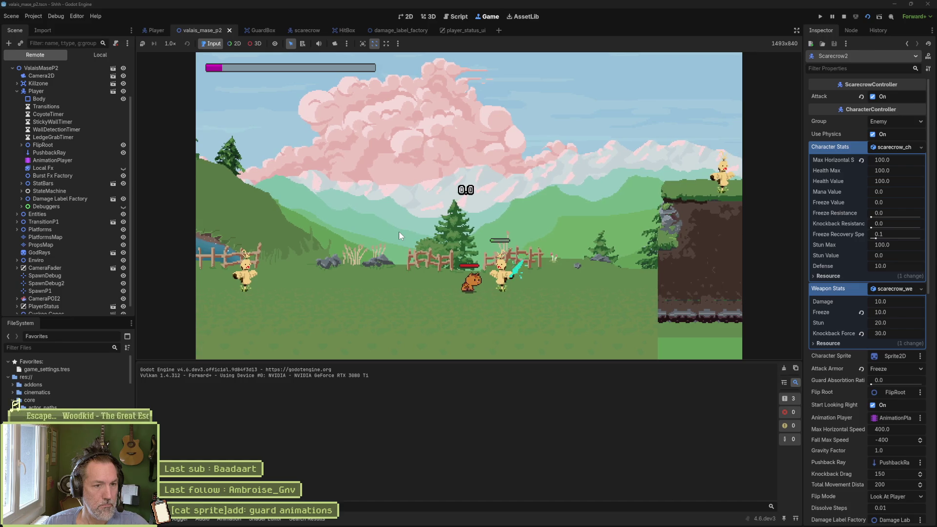
key("F8")
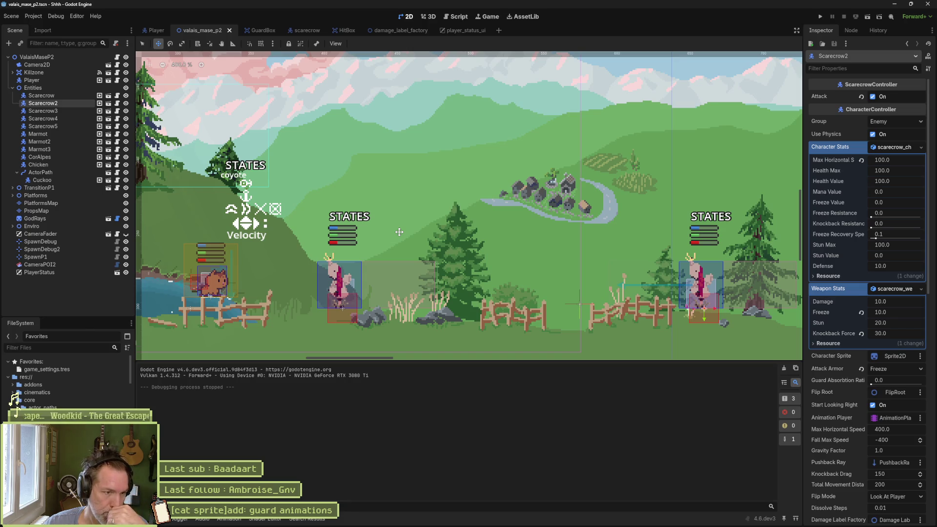
Open the Guard state script and review on_guard's hurt_feedback and knockback calls in character_controller.gd.
left_click(155, 30)
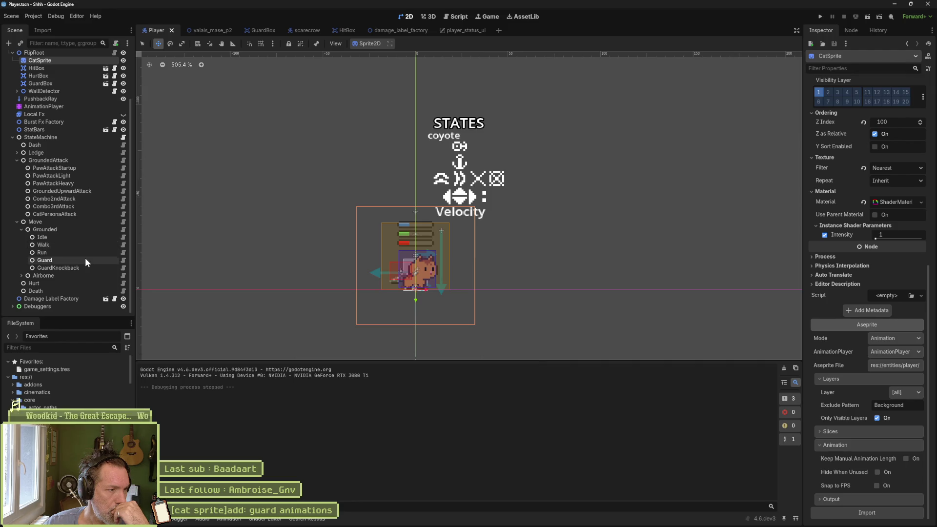
left_click(122, 259)
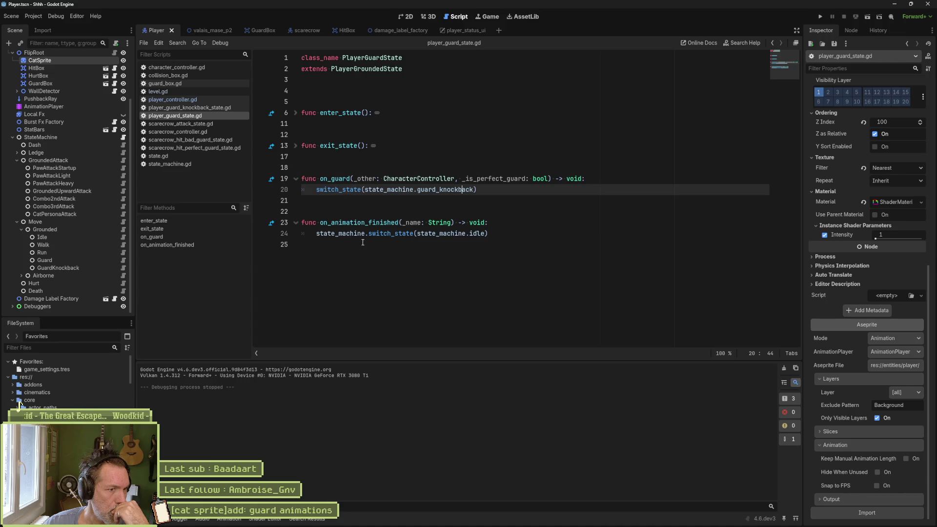
mouse_move(358, 239)
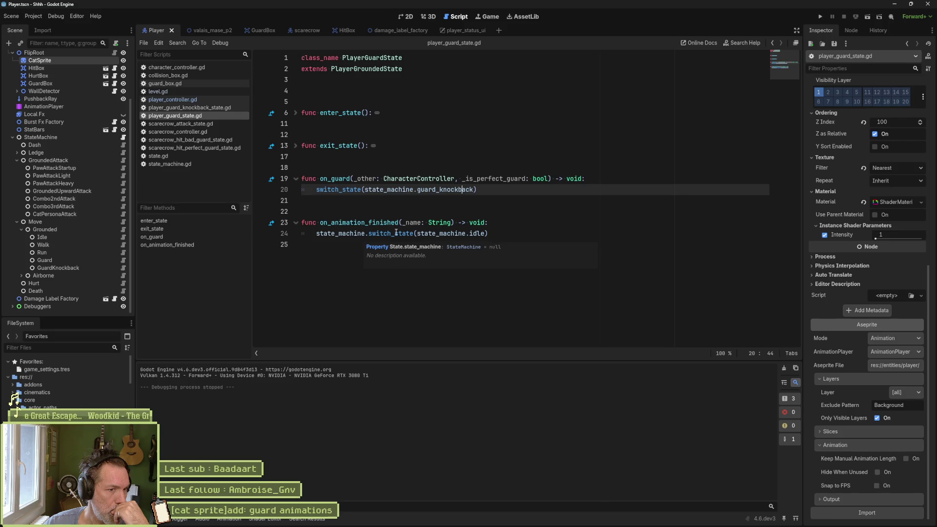
mouse_move(445, 231)
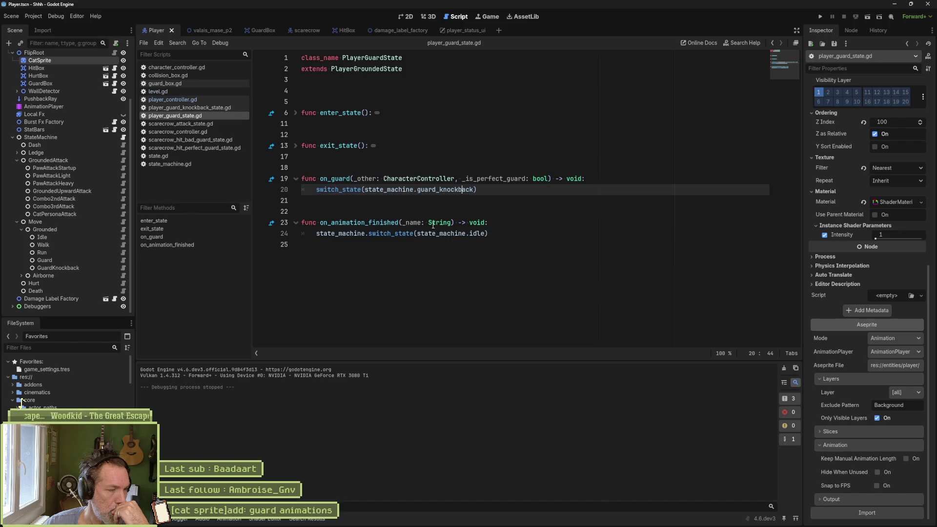
left_click(189, 68)
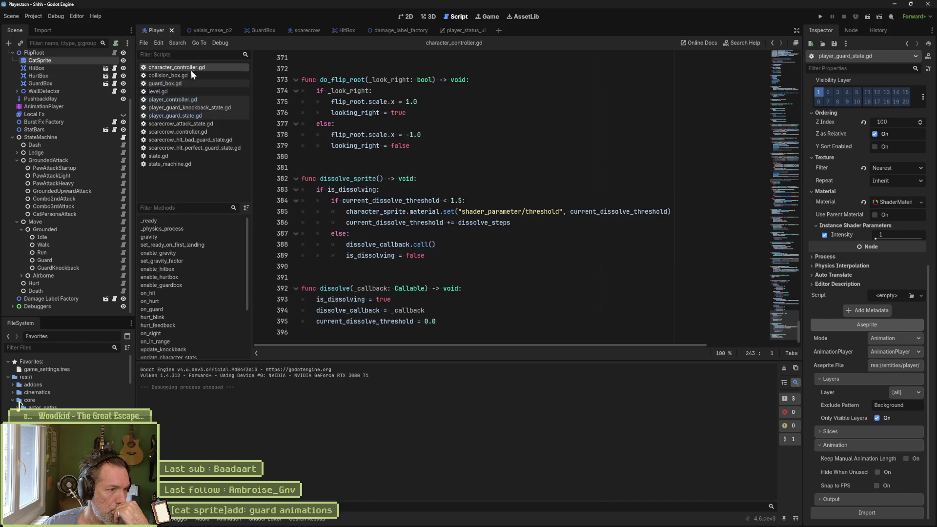
left_click(174, 306)
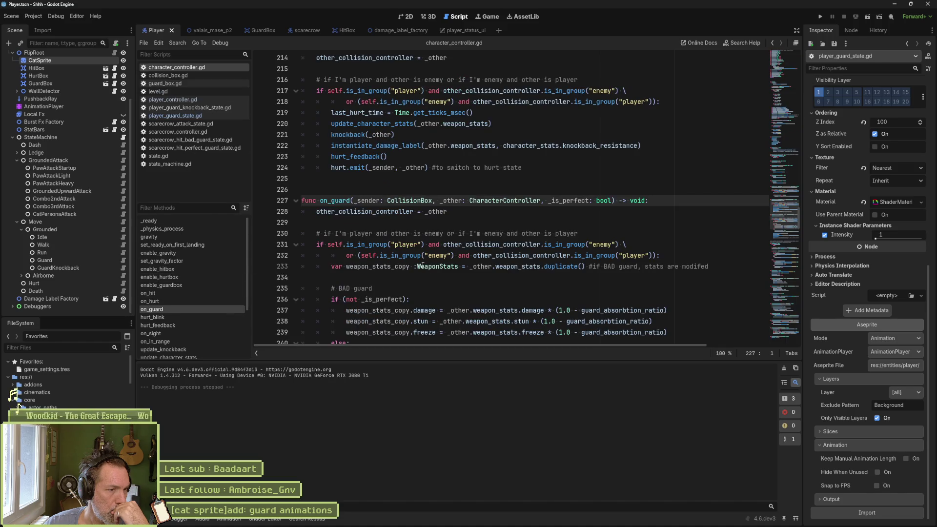
scroll(423, 265, "down", 4)
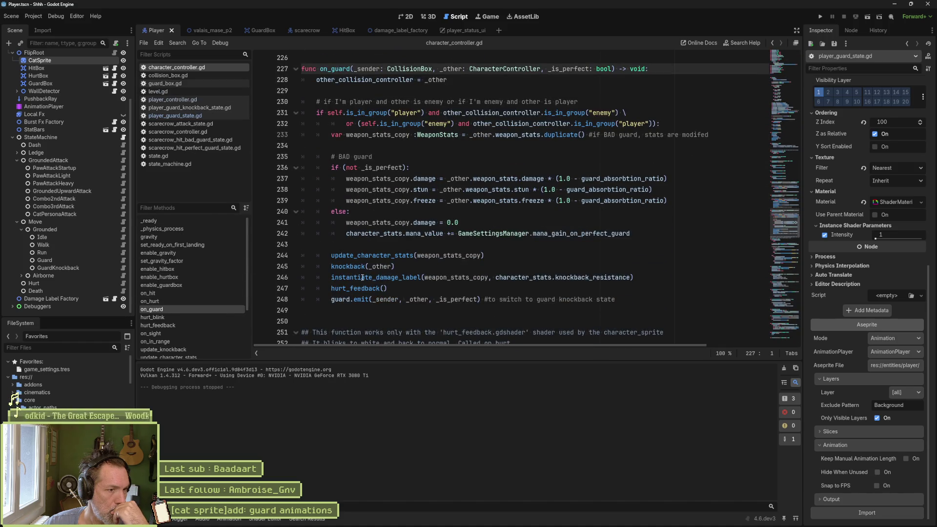
left_click(365, 288)
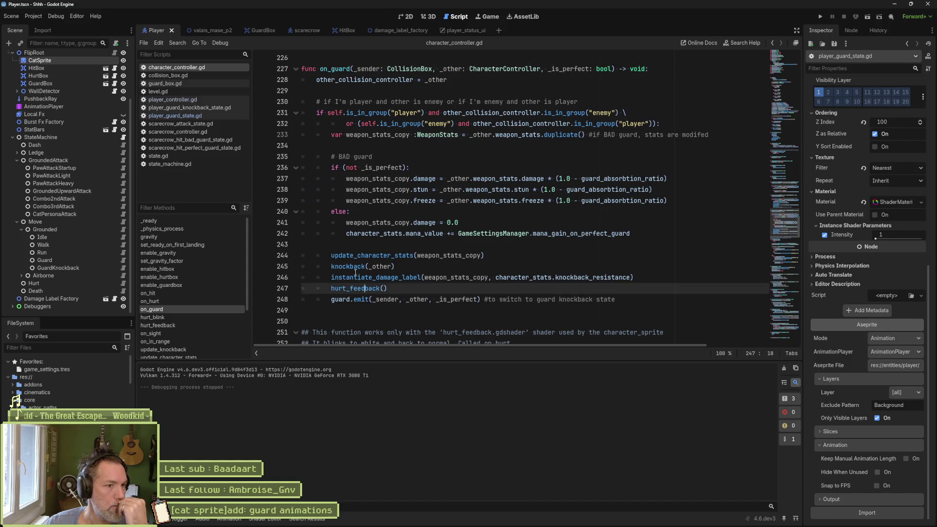
left_click(359, 267)
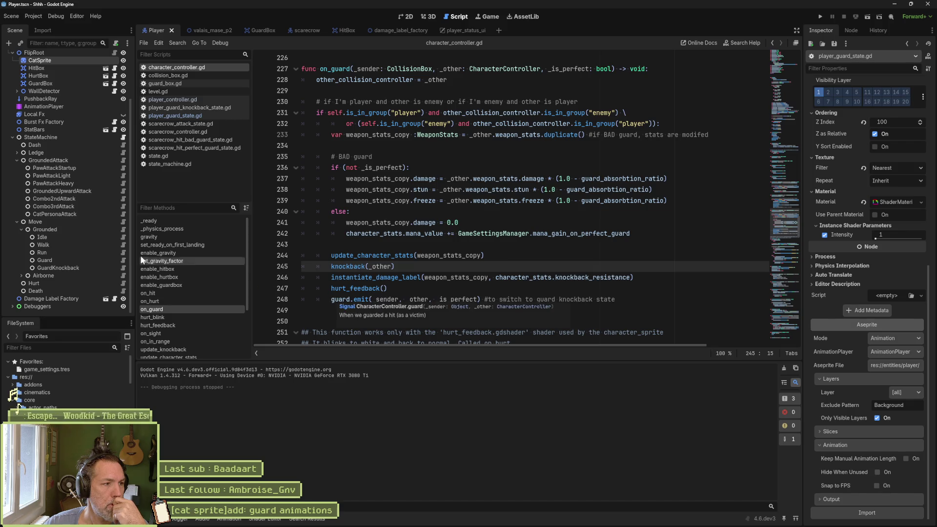
Review the guard_knockback switch and GuardKnockback script, then select the on_guard handler lines.
left_click(122, 260)
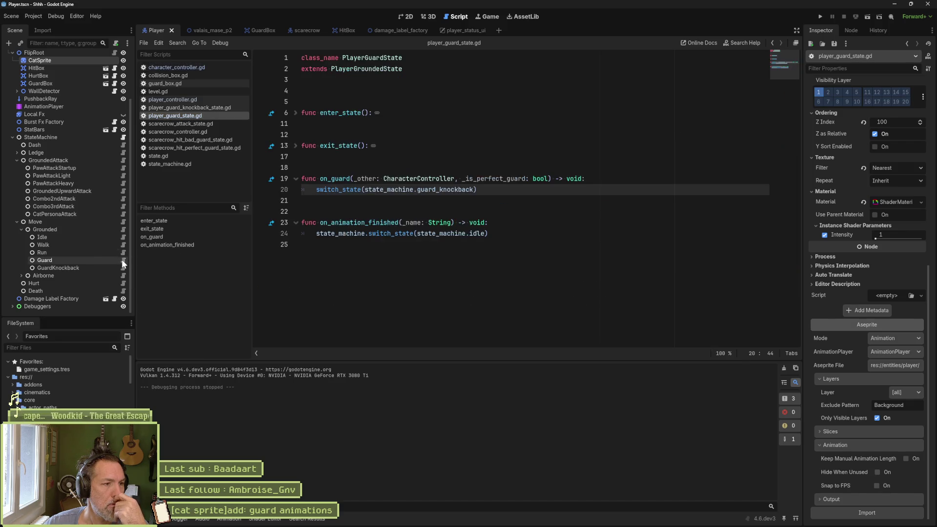
left_click(458, 234)
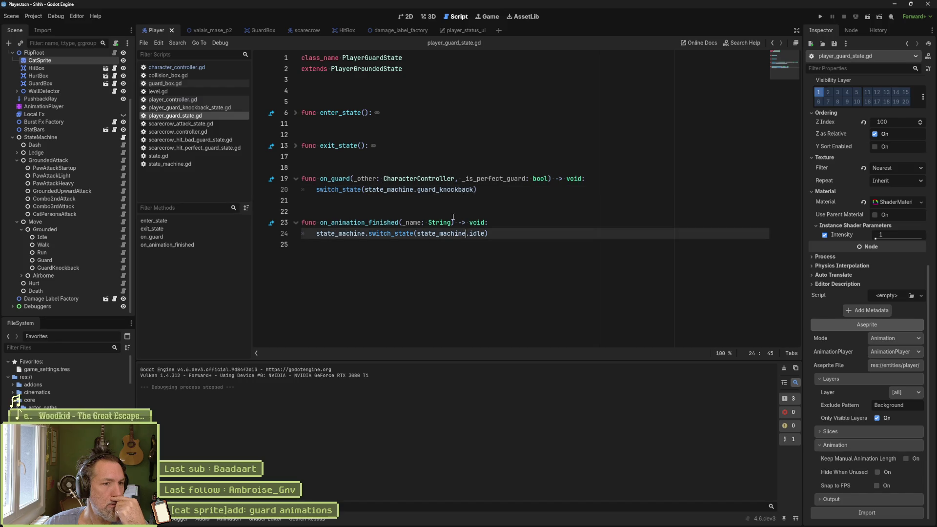
left_click(447, 190)
mouse_move(438, 222)
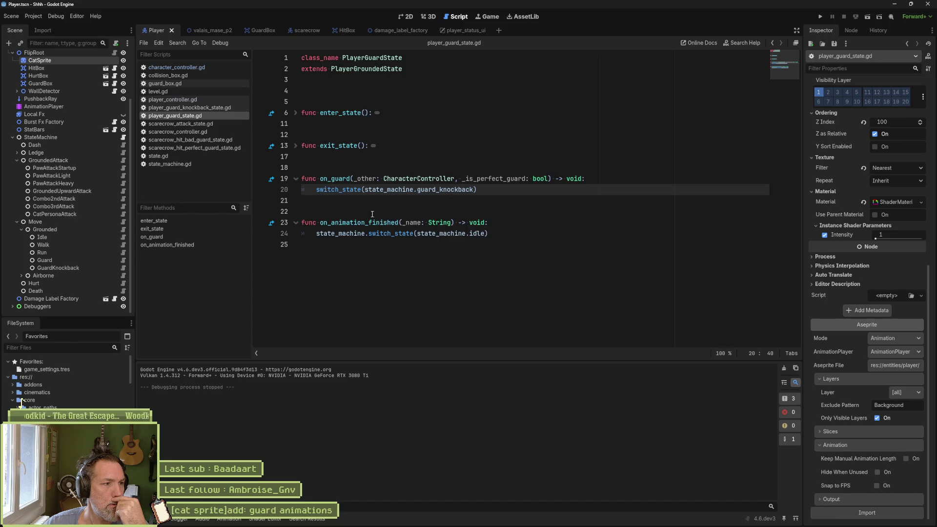
left_click(124, 267)
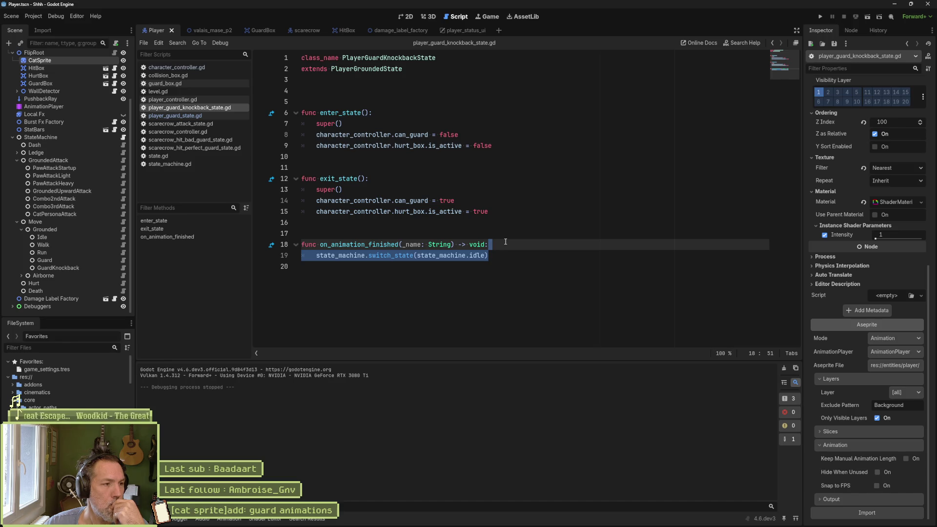
left_click(102, 262)
left_click(122, 261)
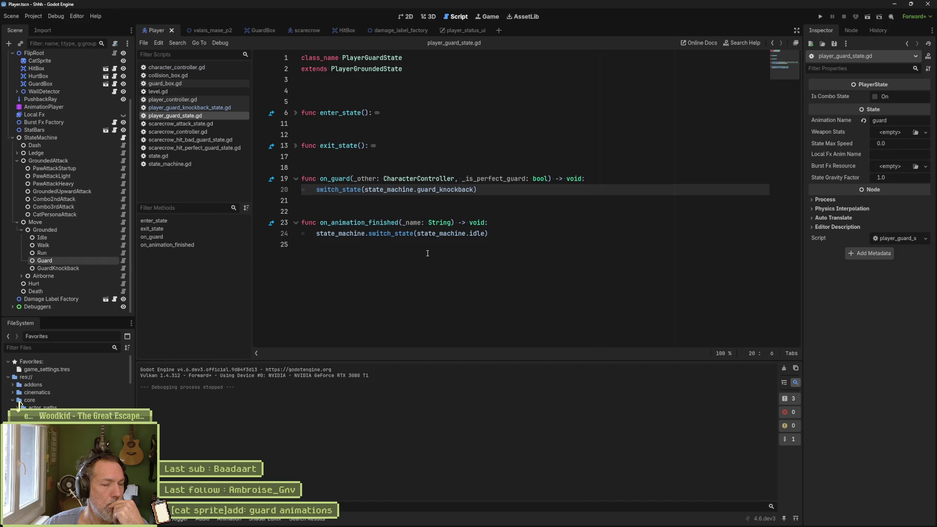
left_click_drag(331, 179, 335, 189)
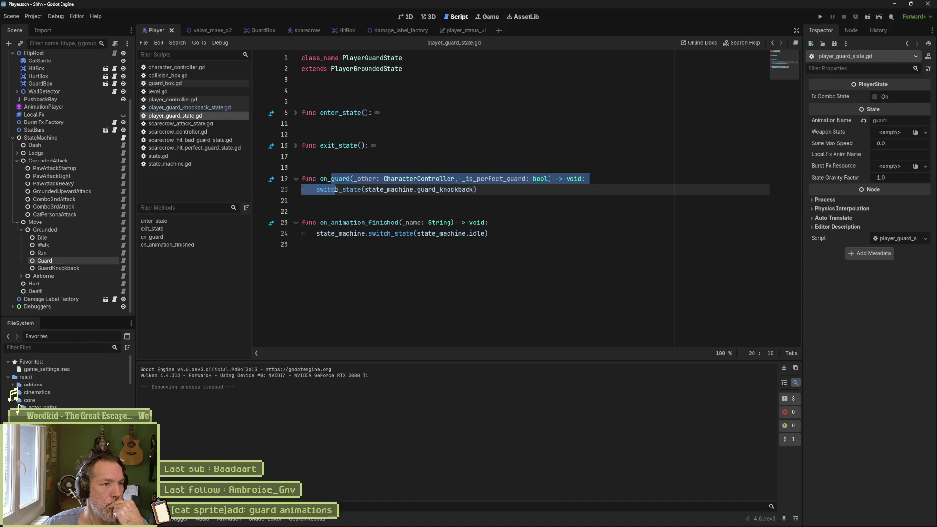
Comment out the on_guard handler and play-test valais_mase_p2, walking the cat into a scarecrow.
key("ctrl+k")
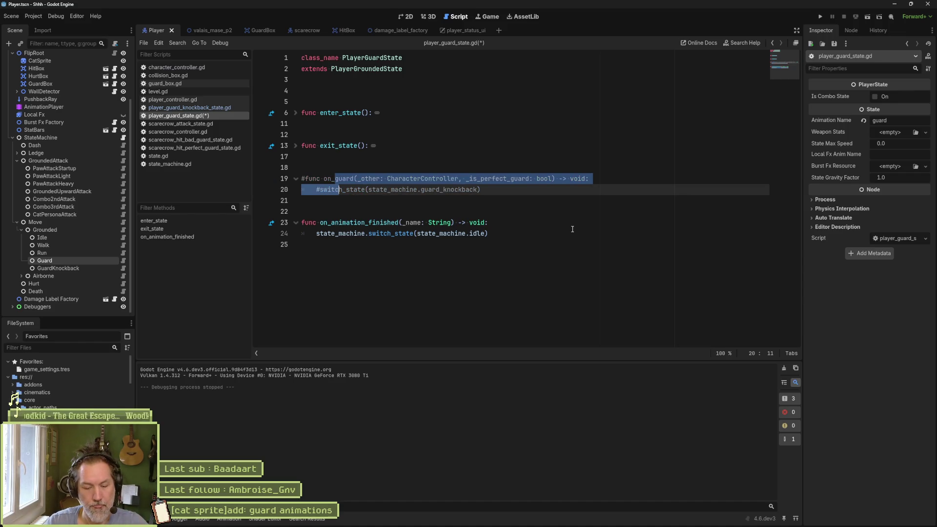
left_click(205, 30)
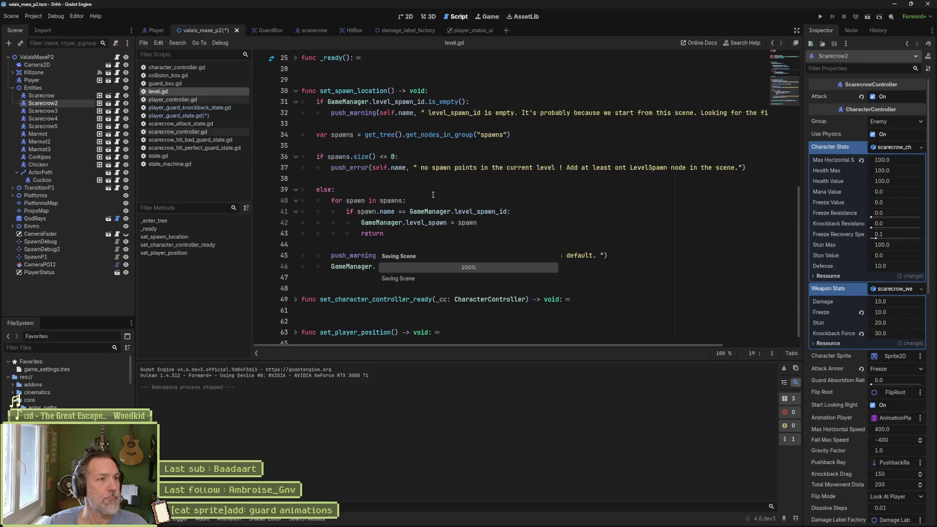
key("F6")
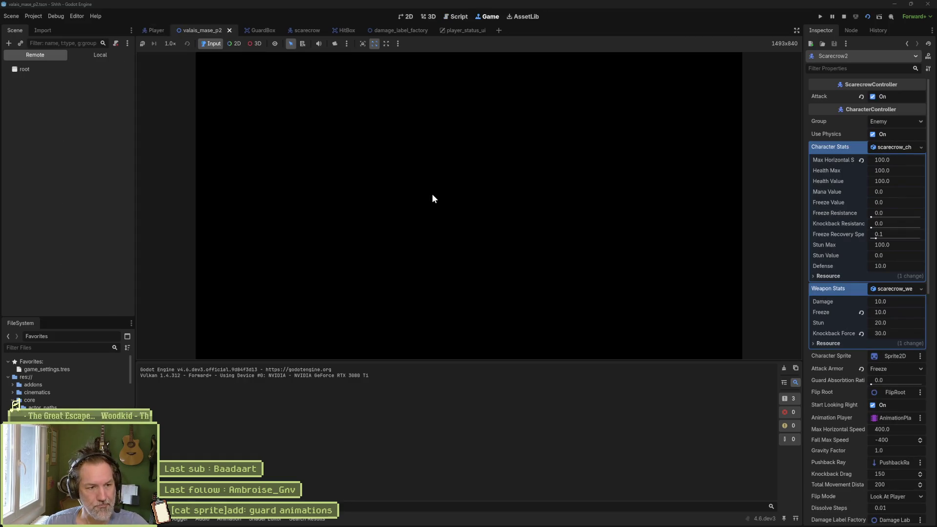
key("d")
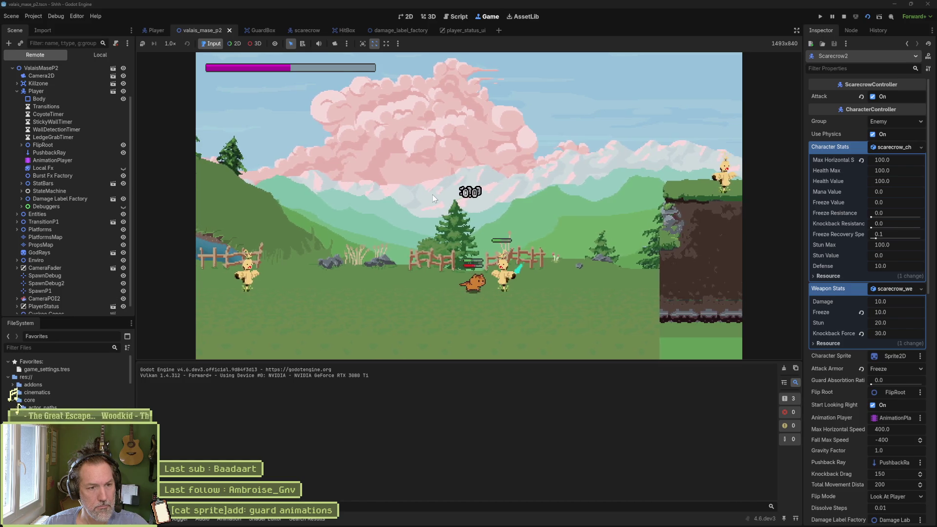
key("F8")
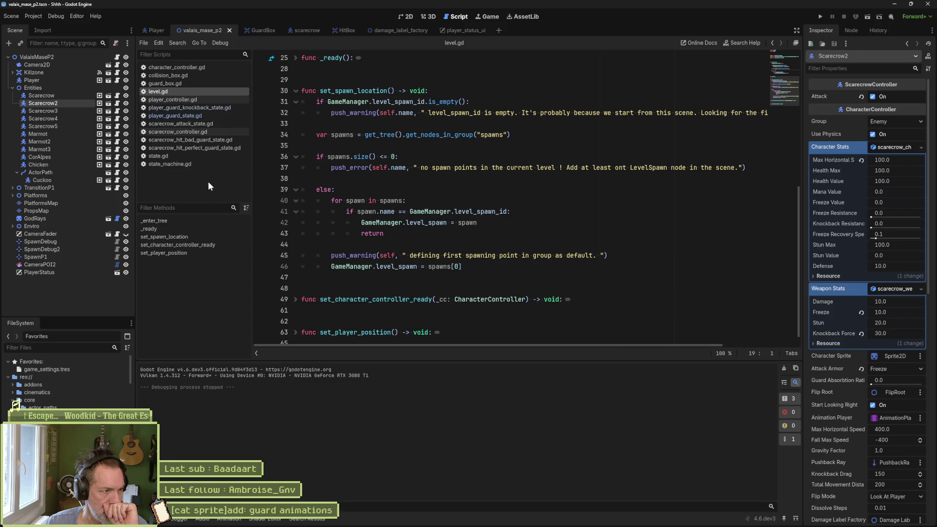
Uncomment on_guard, nest switch_state under 'if not _is_perfect_guard:', and save player_guard_state.gd.
key("ctrl+shift+Tab")
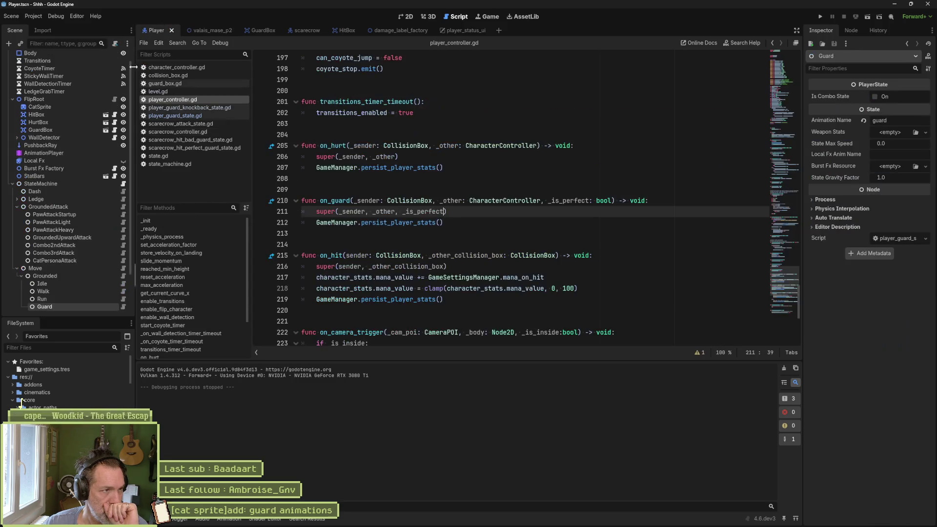
left_click(124, 307)
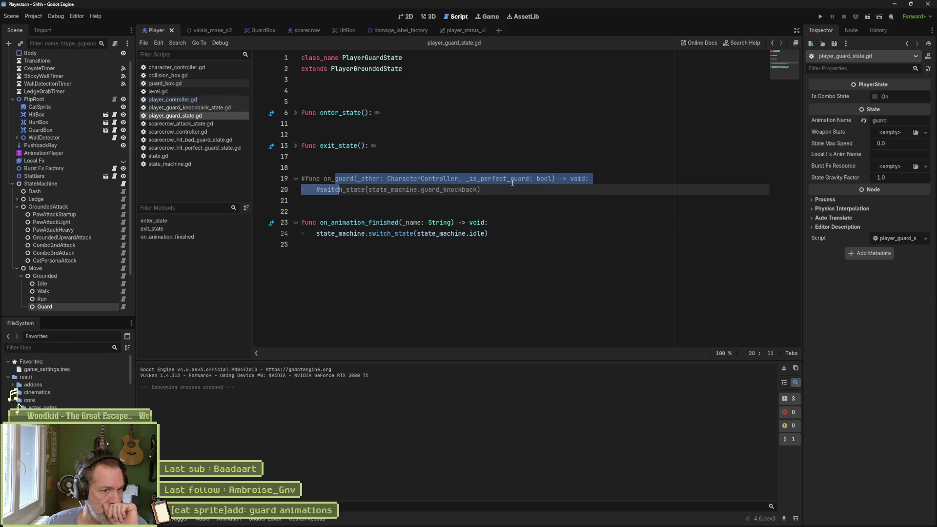
key("ctrl+k")
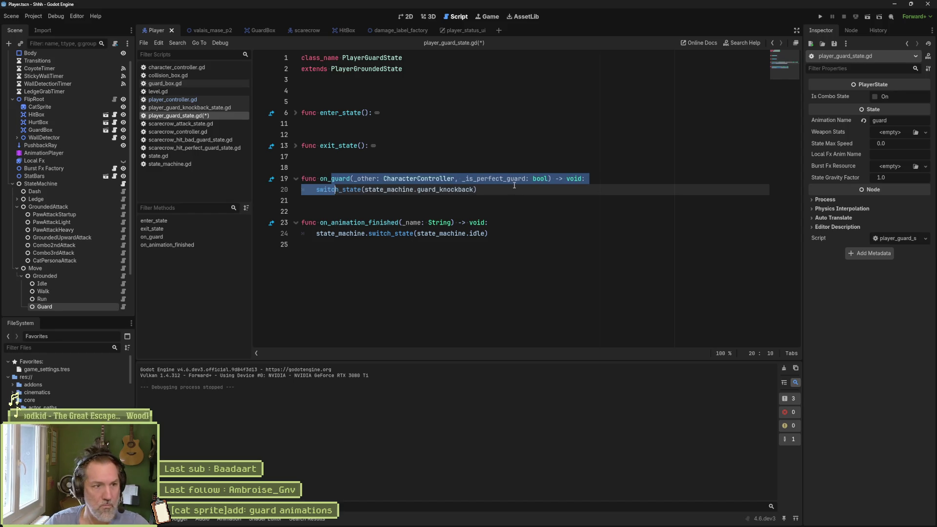
left_click(595, 178)
key("Return")
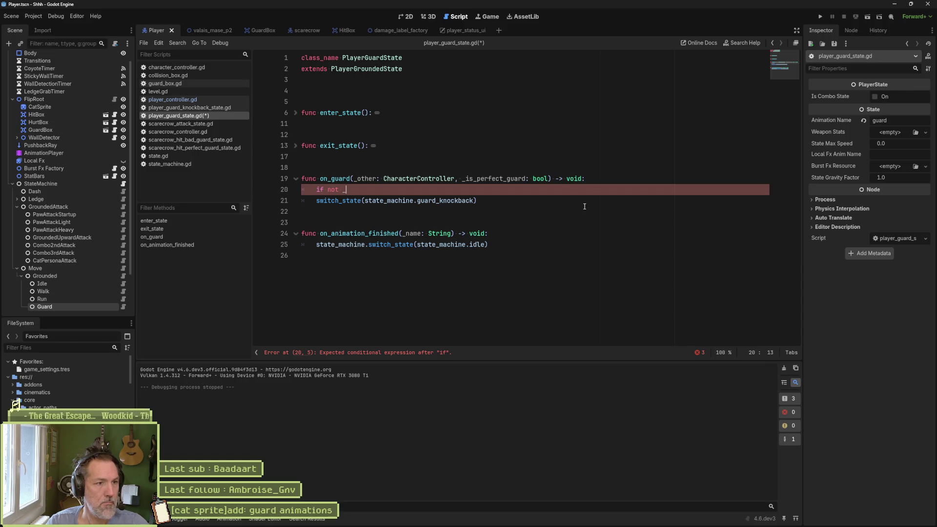
type("_is_perfect_guard:")
key("Down")
key("Home")
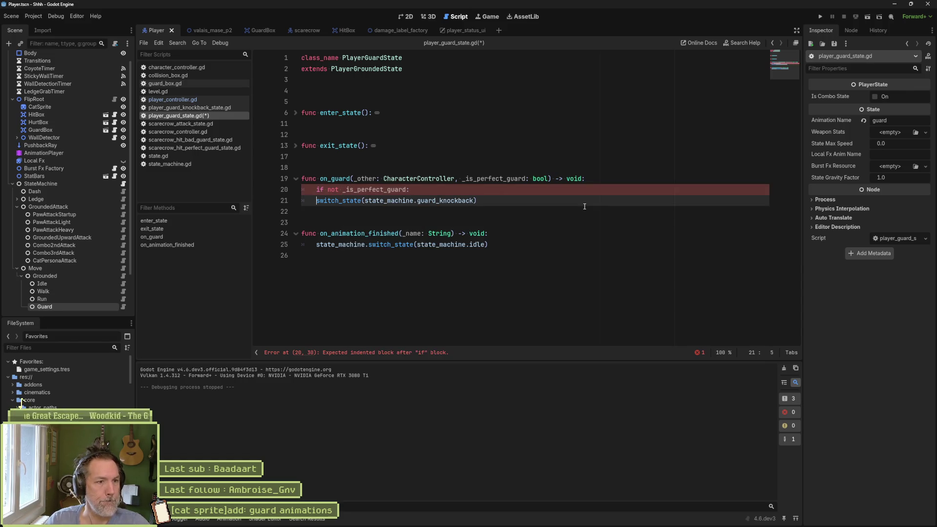
key("Tab")
key("ctrl+s")
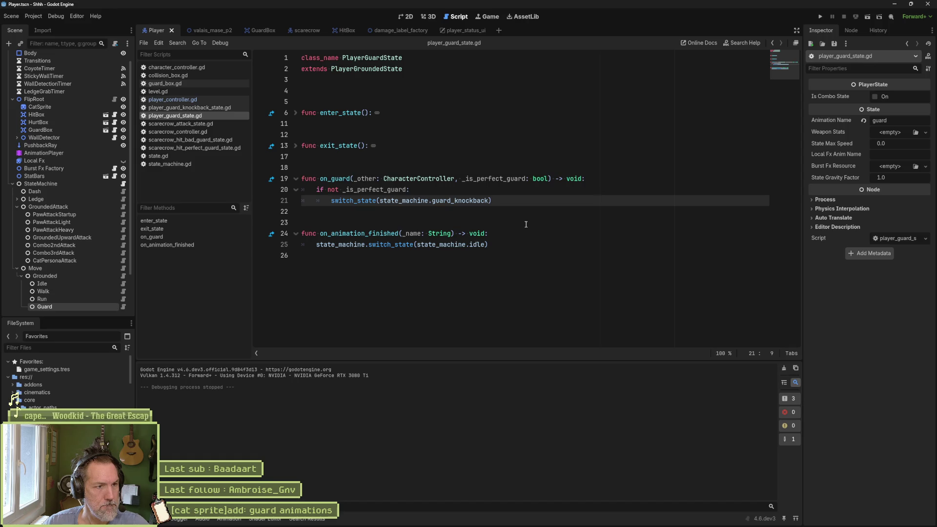
left_click(202, 30)
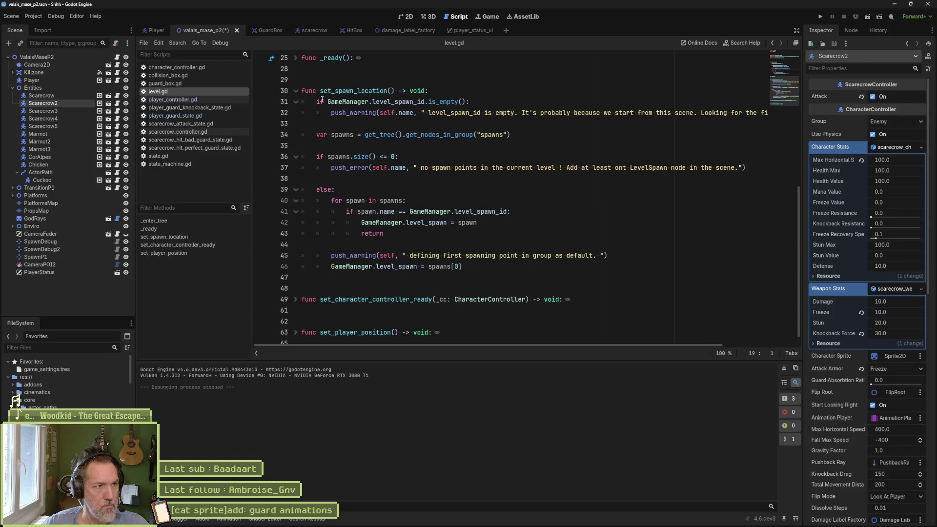
key("F6")
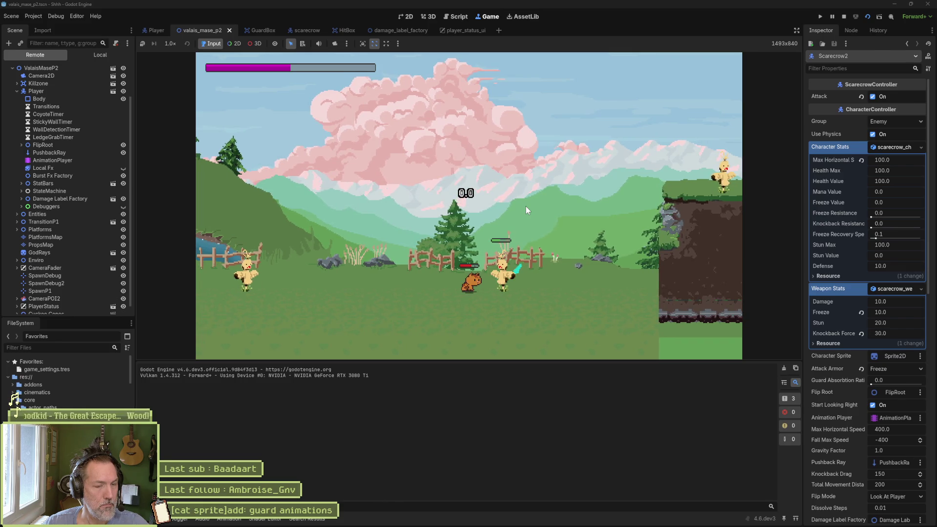
key("F8")
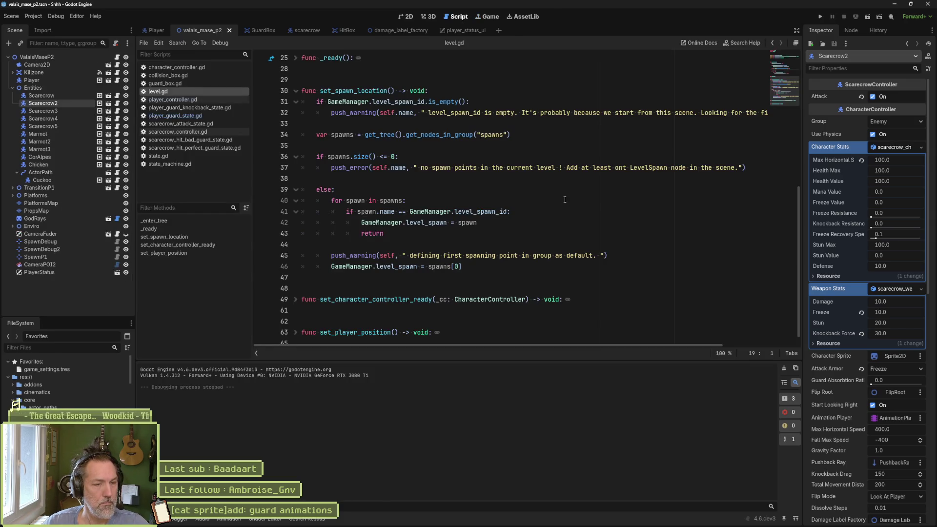
mouse_move(549, 518)
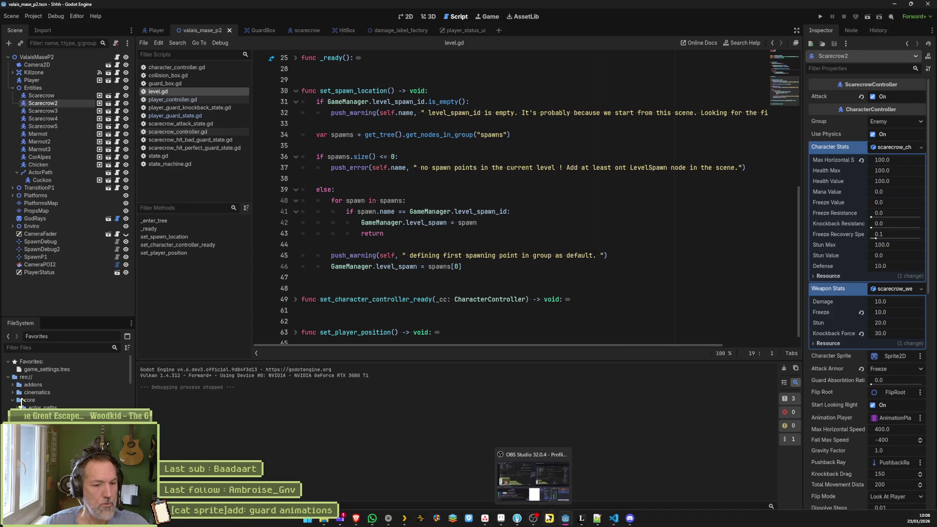
On guard frame 165, fill the cat's tail, head and body with the sketch pink using a 3px pencil.
left_click(508, 522)
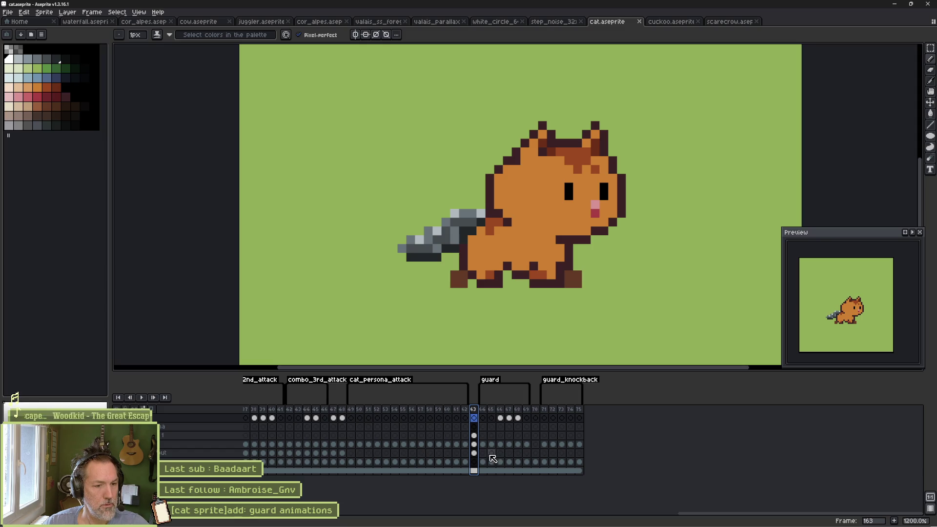
left_click(482, 453)
left_click(491, 453)
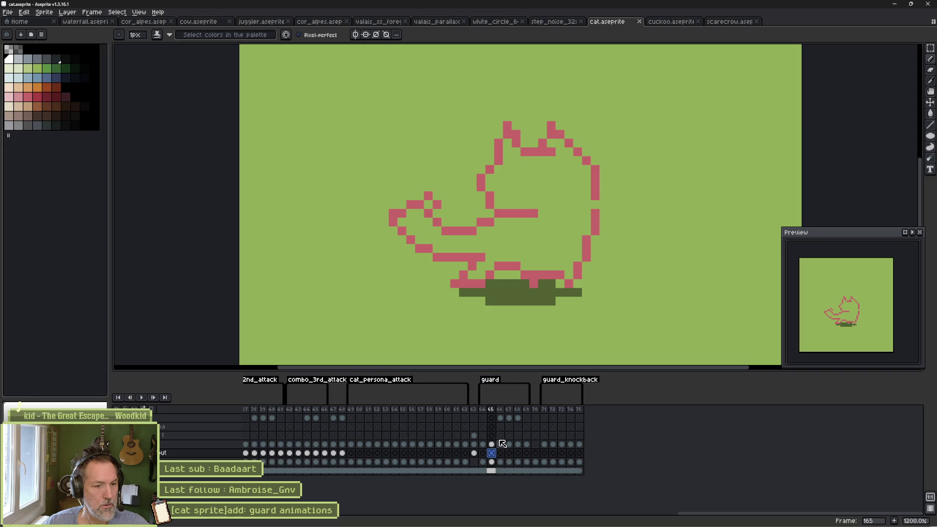
left_click(470, 224, "alt")
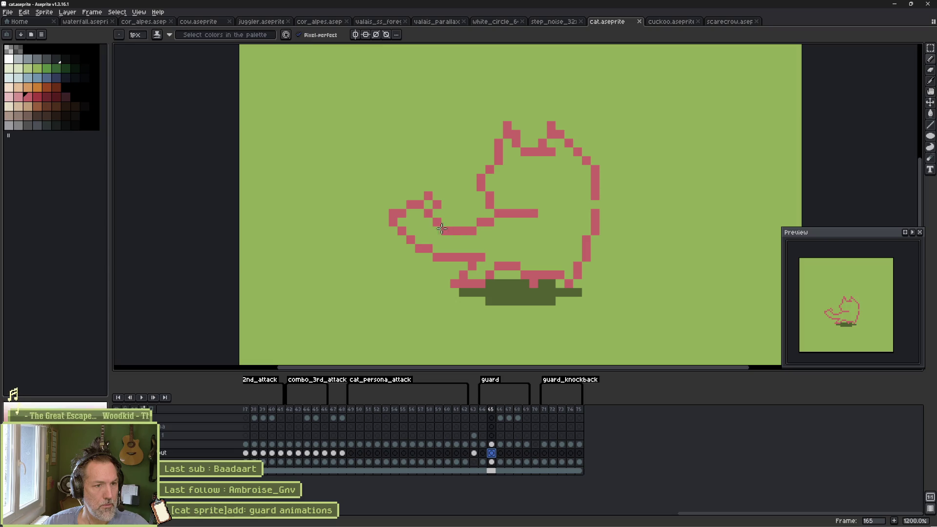
key("plus")
key("plus")
mouse_move(424, 204)
left_mouse_down()
mouse_move(410, 226)
mouse_move(463, 244)
left_mouse_up()
left_click(299, 35)
mouse_move(506, 143)
left_mouse_down()
mouse_move(502, 195)
mouse_move(559, 152)
mouse_move(569, 166)
mouse_move(537, 200)
mouse_move(508, 201)
mouse_move(481, 242)
mouse_move(418, 232)
left_mouse_up()
mouse_move(504, 250)
left_mouse_down()
mouse_move(470, 273)
mouse_move(552, 266)
mouse_move(579, 225)
mouse_move(558, 267)
left_mouse_up()
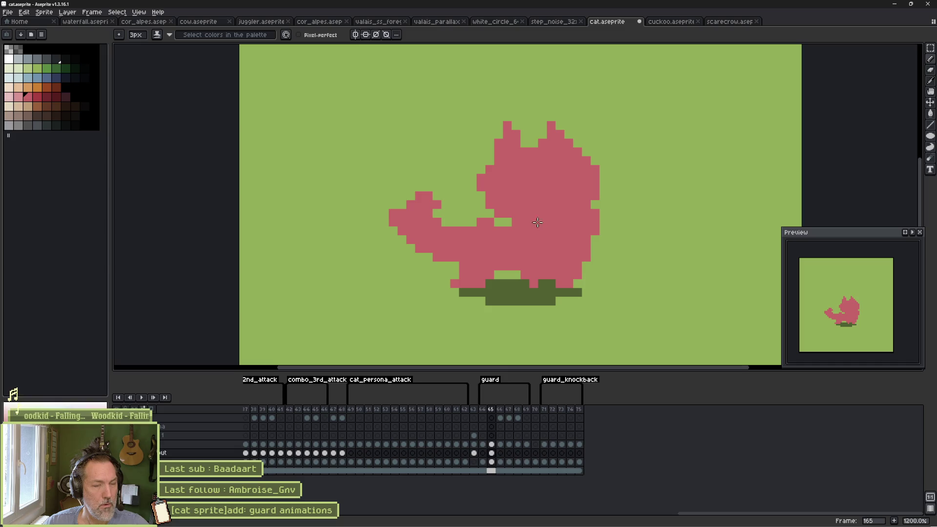
Fill frame 166's cat solid pink, bucket-filling leftover gaps, and add lighter pink shading.
left_click(500, 444)
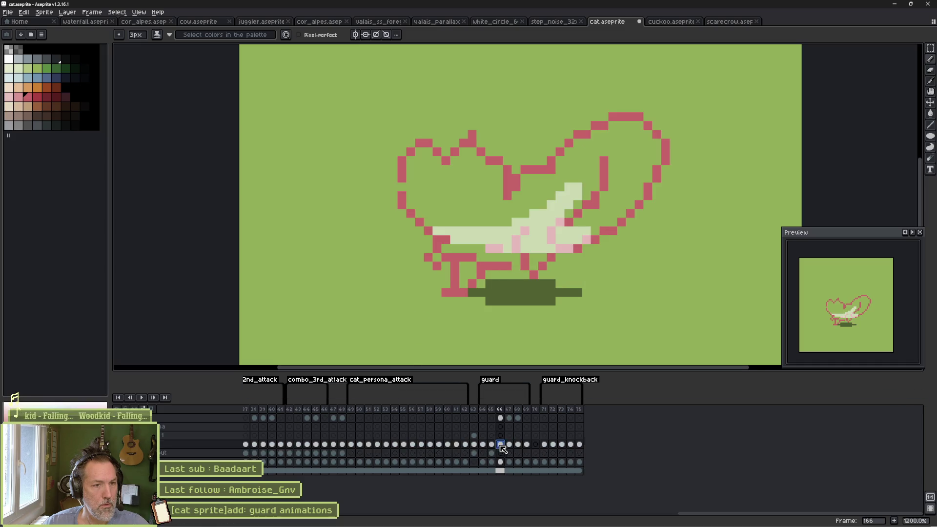
mouse_move(554, 227)
left_mouse_down()
mouse_move(559, 200)
mouse_move(546, 188)
mouse_move(592, 171)
mouse_move(629, 178)
mouse_move(617, 147)
mouse_move(634, 136)
mouse_move(645, 159)
mouse_move(613, 210)
mouse_move(572, 233)
left_mouse_up()
mouse_move(508, 183)
left_mouse_down()
mouse_move(488, 195)
mouse_move(439, 190)
mouse_move(410, 156)
mouse_move(434, 220)
mouse_move(457, 241)
mouse_move(464, 275)
mouse_move(475, 262)
mouse_move(542, 261)
mouse_move(532, 244)
left_mouse_up()
key("minus")
key("minus")
key("g")
left_click(493, 218)
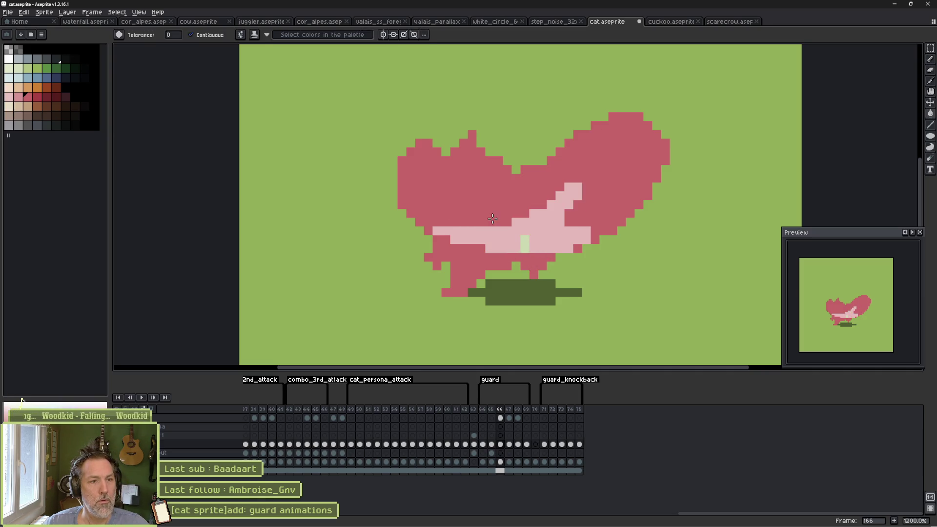
key("b")
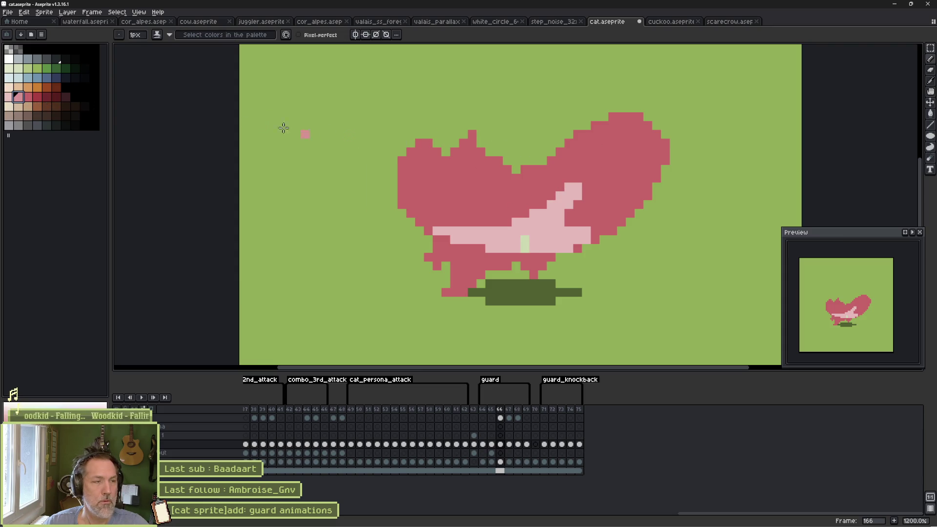
left_click_drag(18, 97, 29, 98)
key("plus")
key("plus")
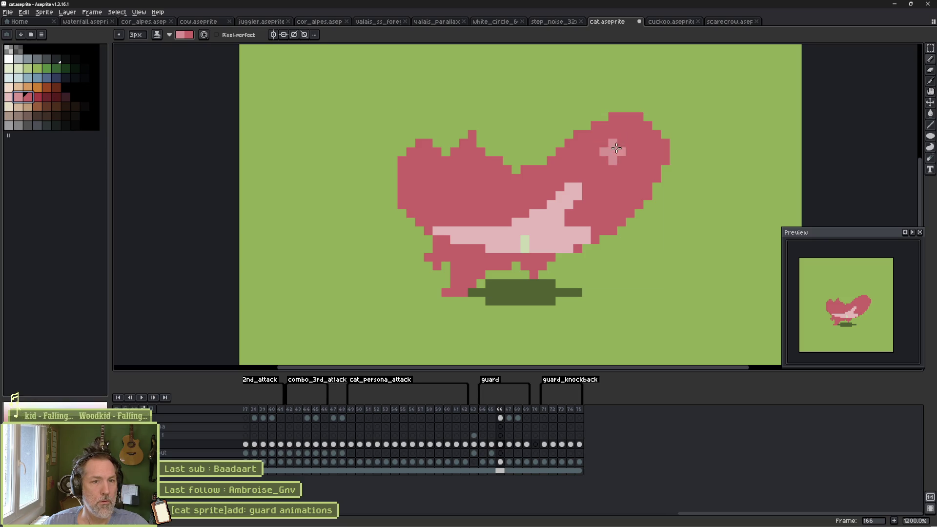
mouse_move(591, 210)
left_mouse_down()
mouse_move(562, 233)
mouse_move(590, 214)
mouse_move(613, 223)
mouse_move(646, 139)
mouse_move(641, 195)
left_mouse_up()
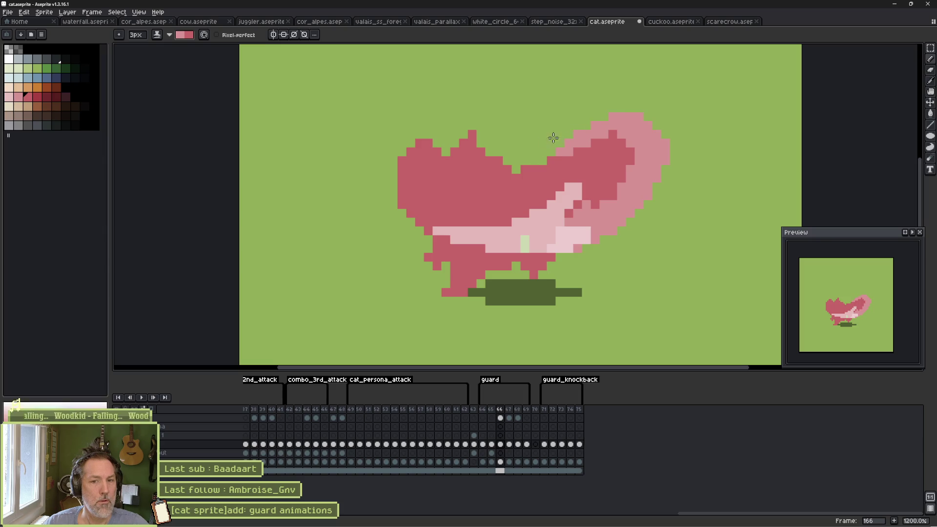
key("Right")
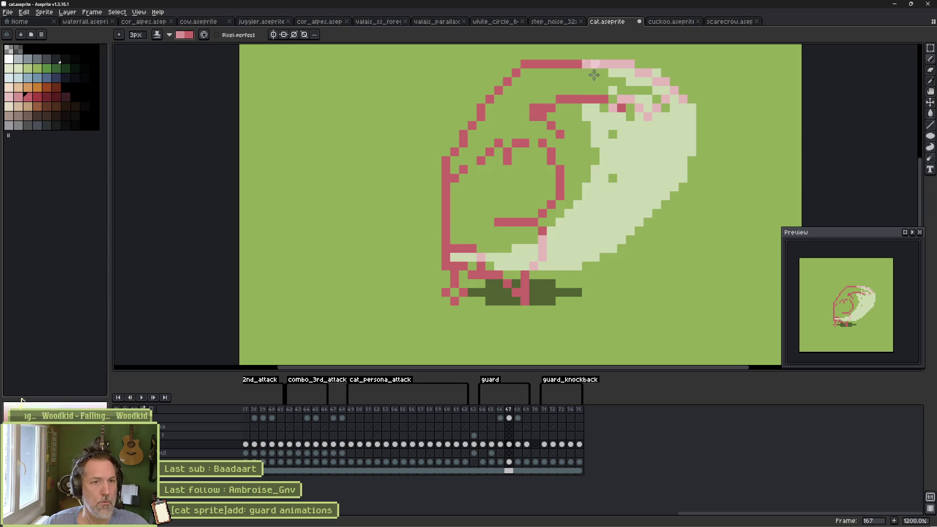
Pick the red shades and touch up frame 167's head outline with 1px red strokes.
key("w")
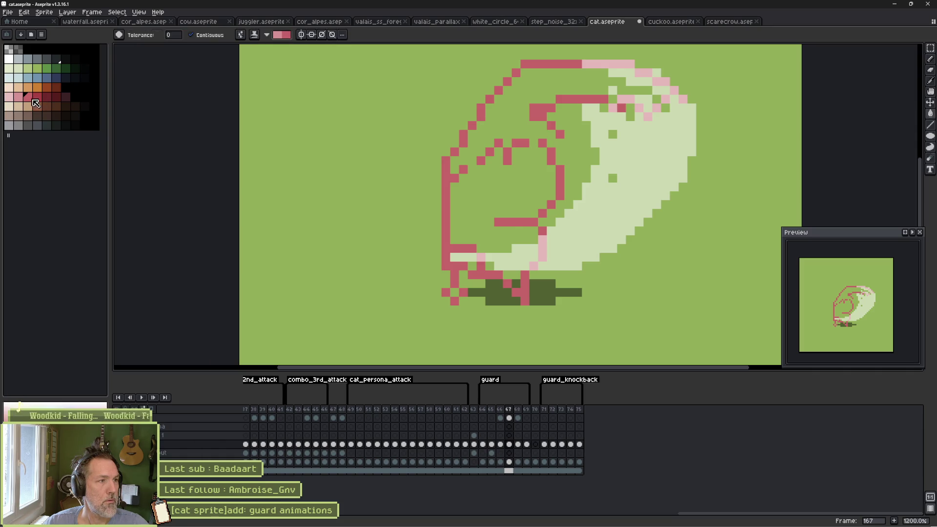
left_click(18, 96)
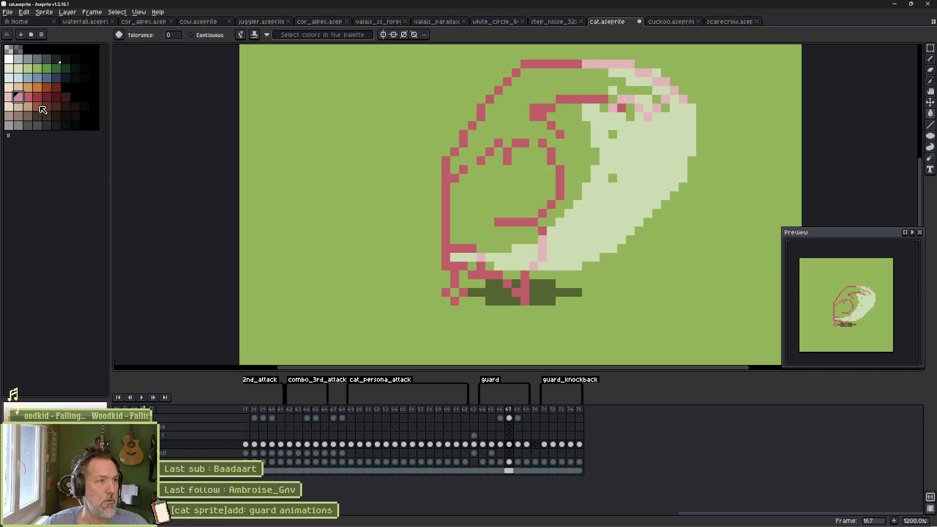
left_click(27, 96)
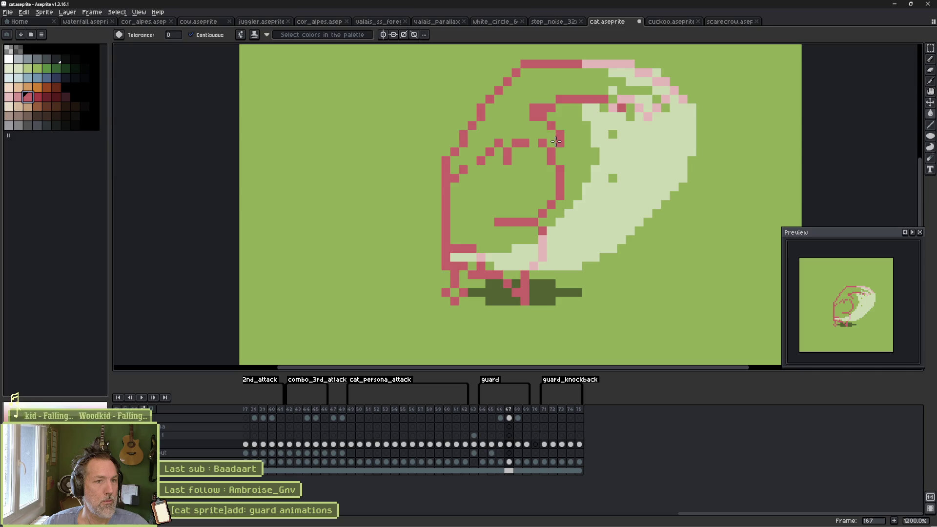
key("b")
left_click(556, 143)
key("ctrl+z")
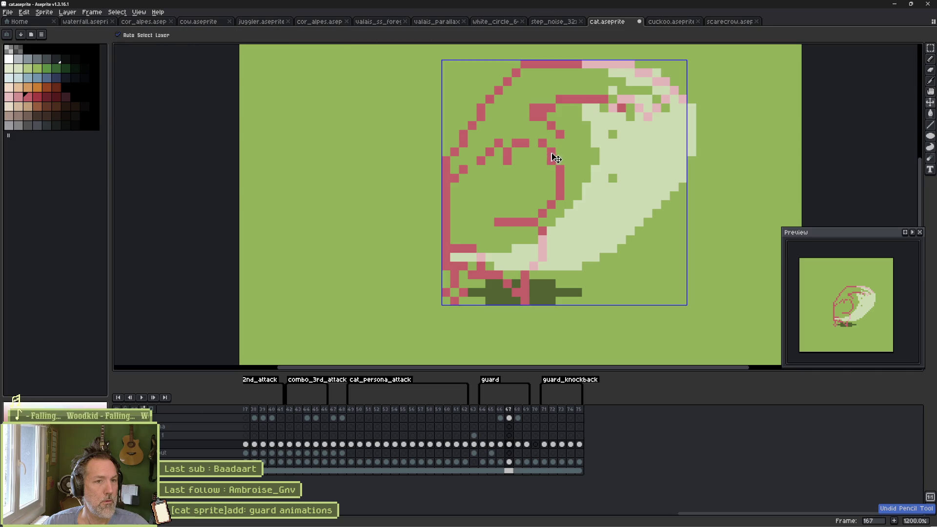
key("minus")
key("minus")
left_click(552, 143)
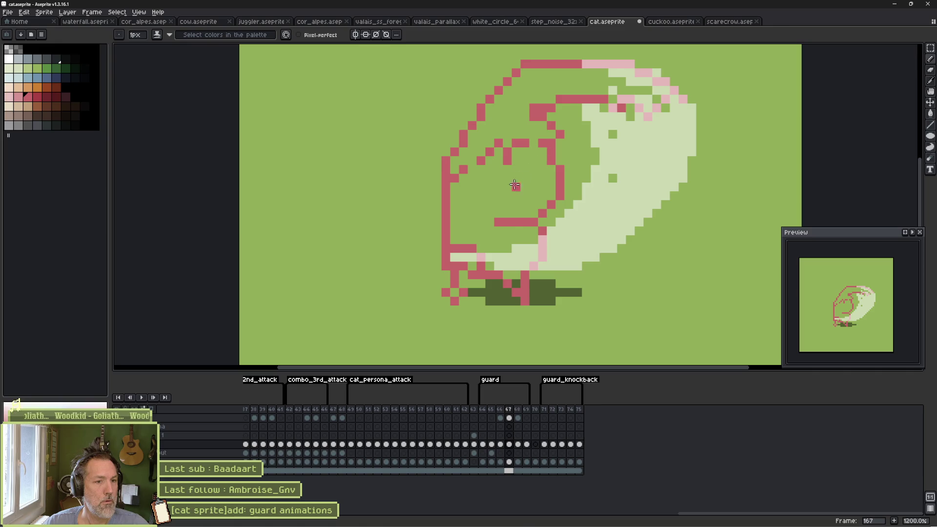
key("g")
left_click(491, 245)
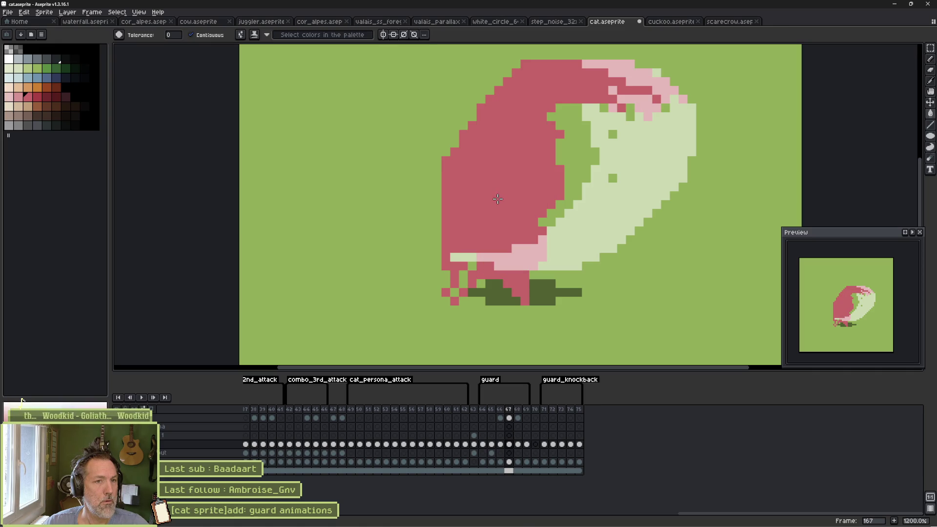
key("b")
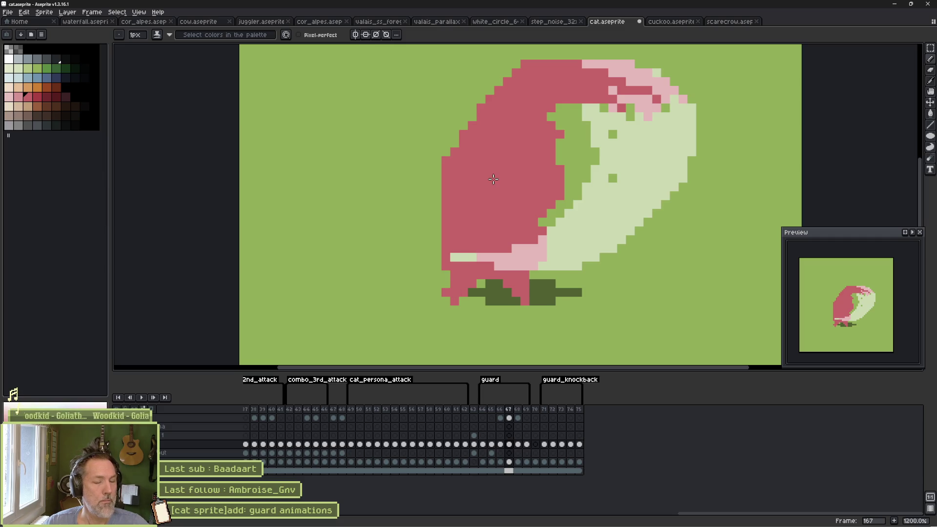
key("ctrl+z")
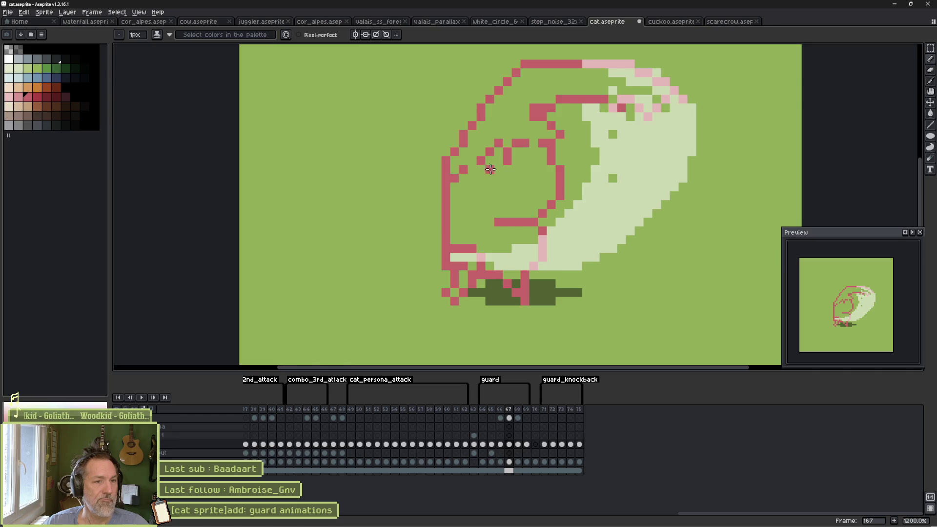
left_click_drag(451, 178, 497, 150)
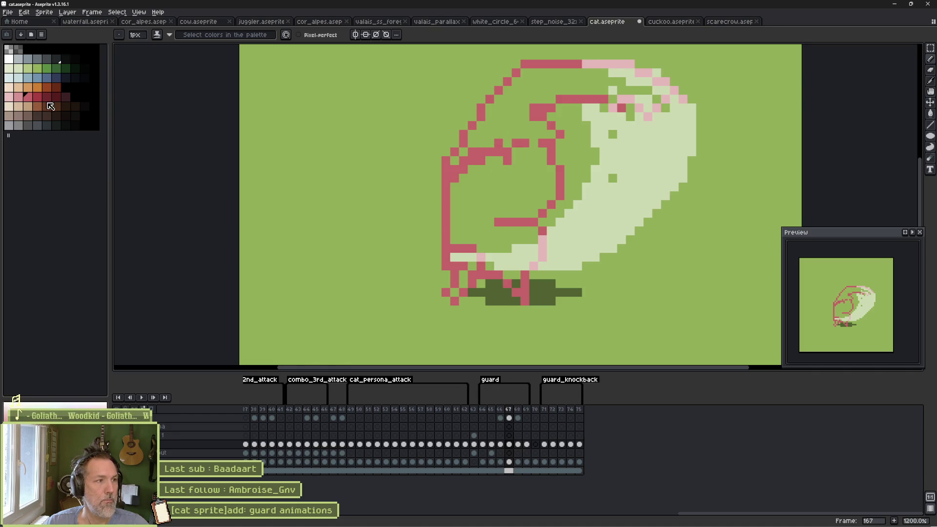
Fill the top of the head dark red and the face pink-red, adding an eye pixel.
left_click(35, 99)
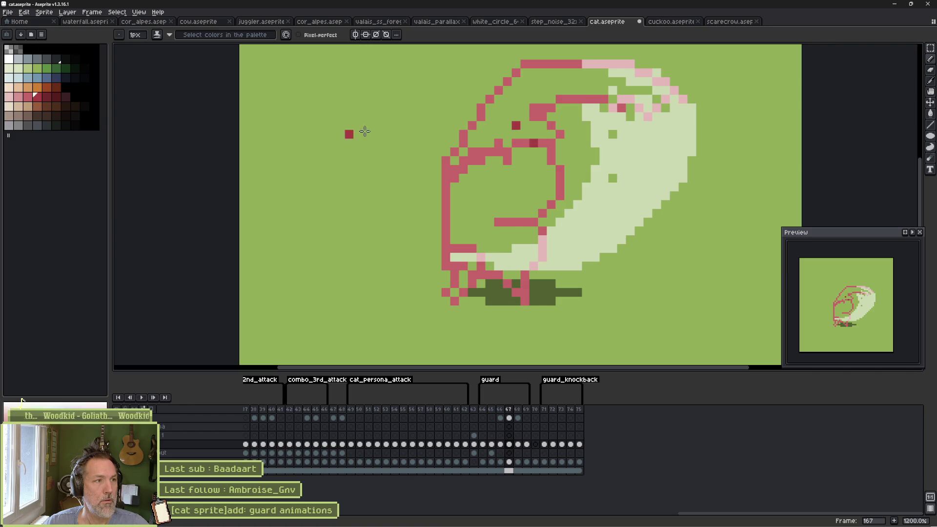
key("g")
left_click(521, 105)
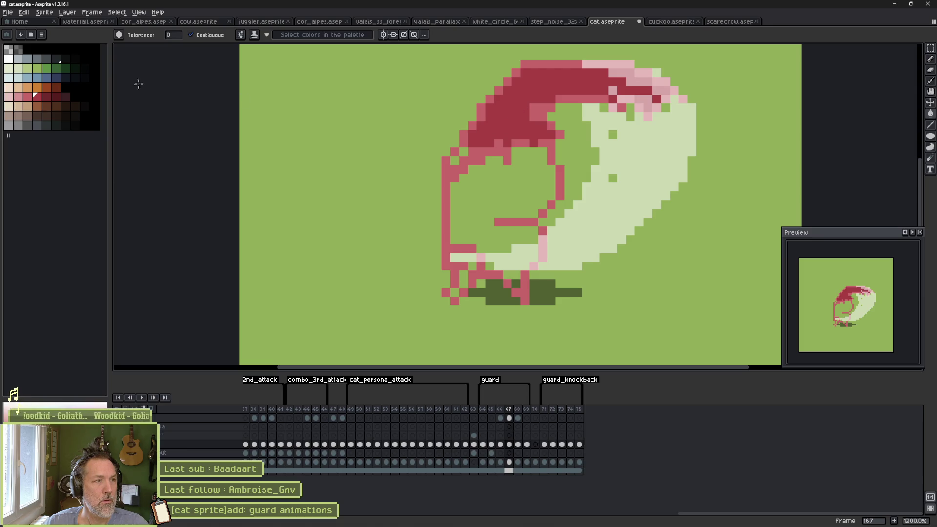
left_click(28, 96)
key("b")
left_click(498, 195)
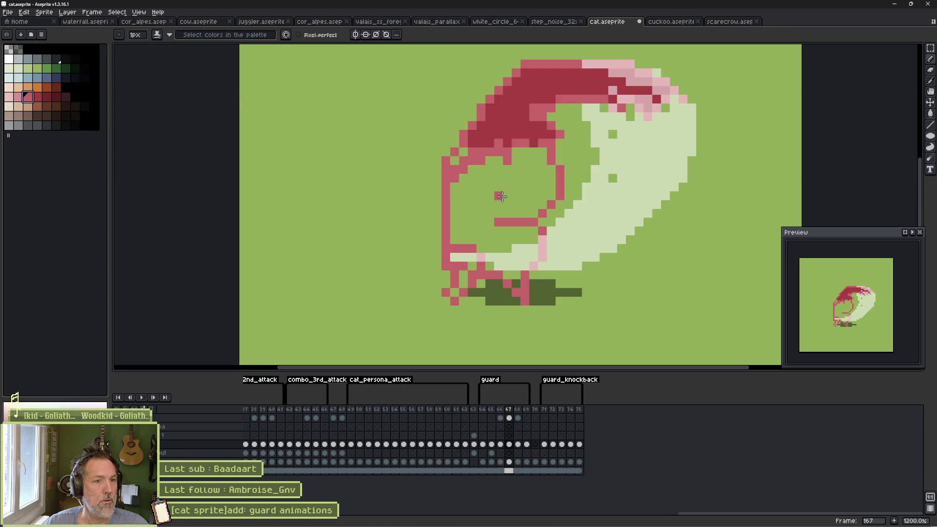
key("g")
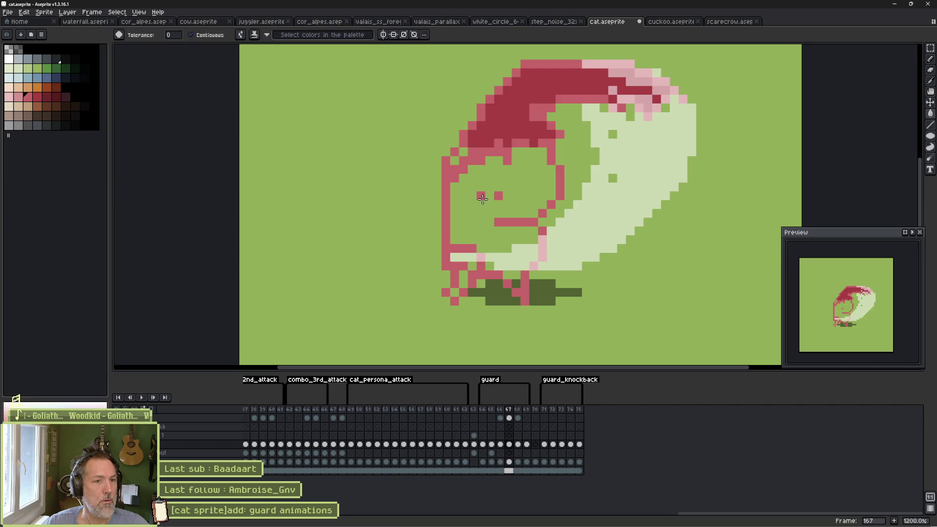
left_click(482, 199)
Patch the lower-left body gaps pink, then on frame 168 draw dark crimson along the head outline.
key("b")
left_click_drag(472, 266, 457, 293)
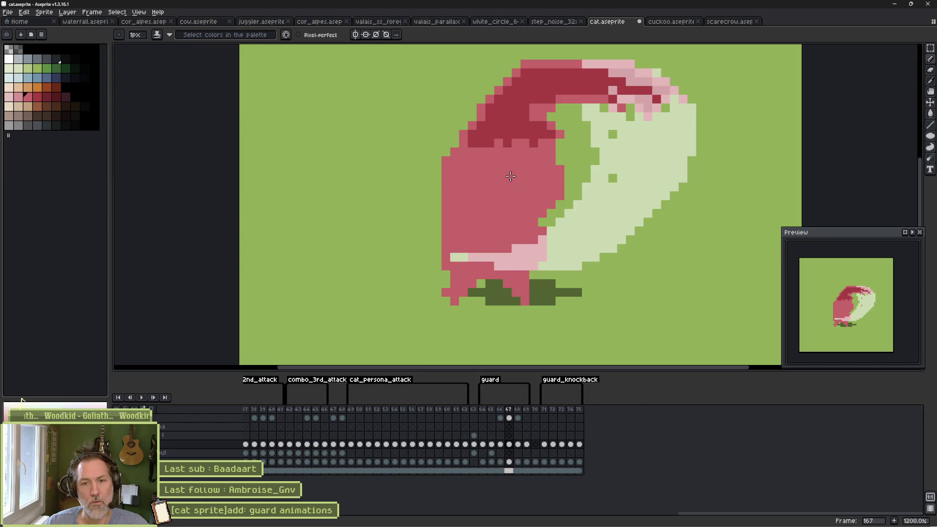
key("comma")
key("period")
key("period")
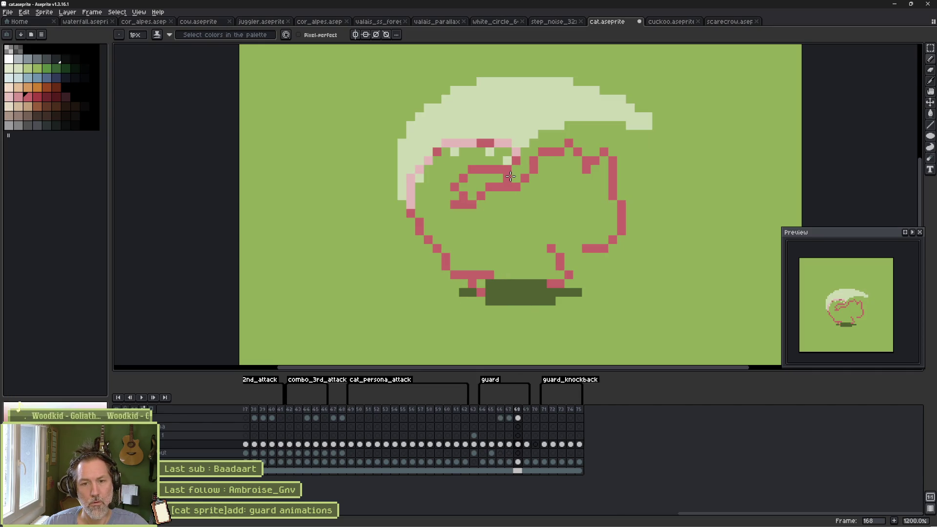
key("bracketright")
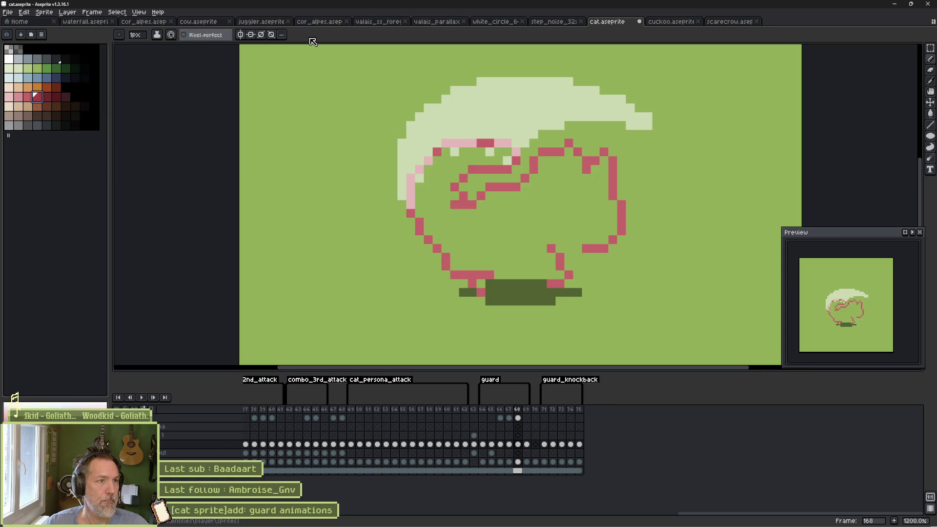
mouse_move(488, 158)
left_mouse_down()
mouse_move(458, 148)
mouse_move(508, 158)
mouse_move(436, 166)
mouse_move(428, 187)
mouse_move(419, 183)
left_mouse_up()
key("bracketleft")
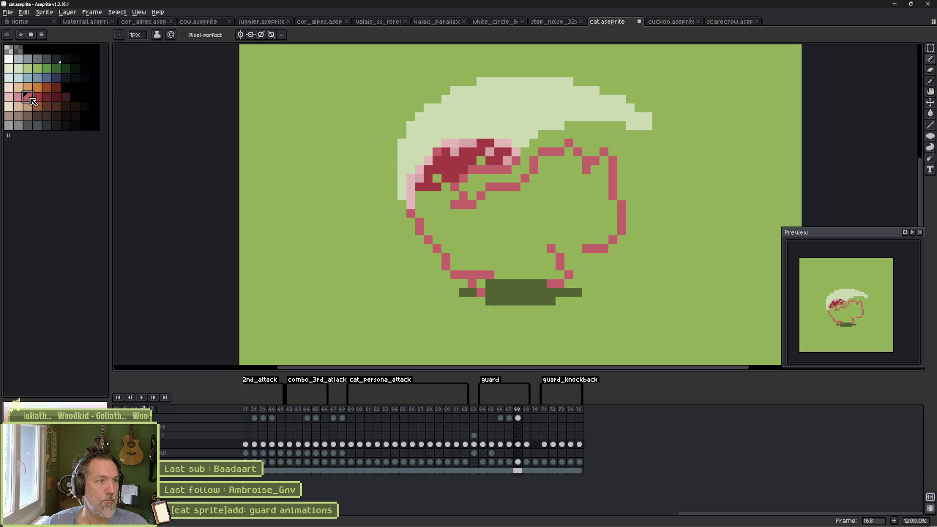
Close the outline gap near the feet and bucket-fill the cat's body pink-red.
key("g")
left_click(497, 230)
key("ctrl+z")
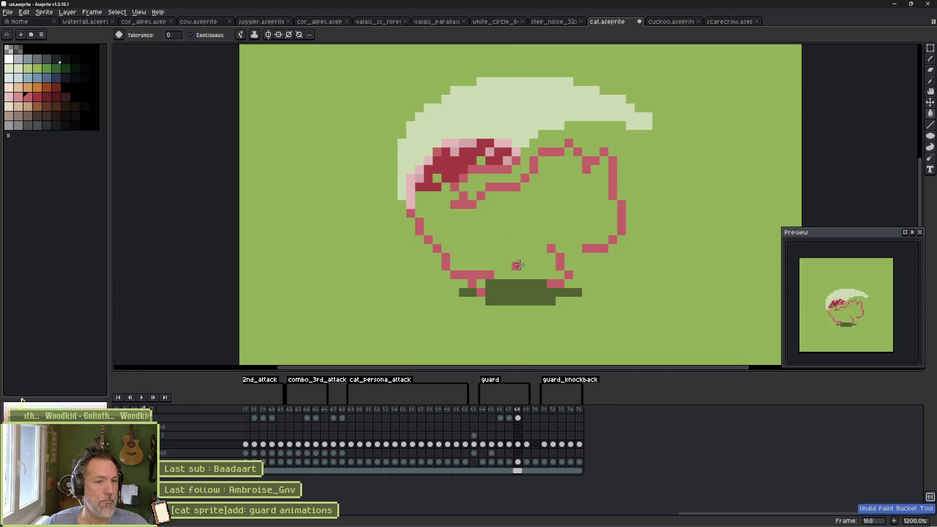
left_click(484, 284)
key("ctrl+z")
key("b")
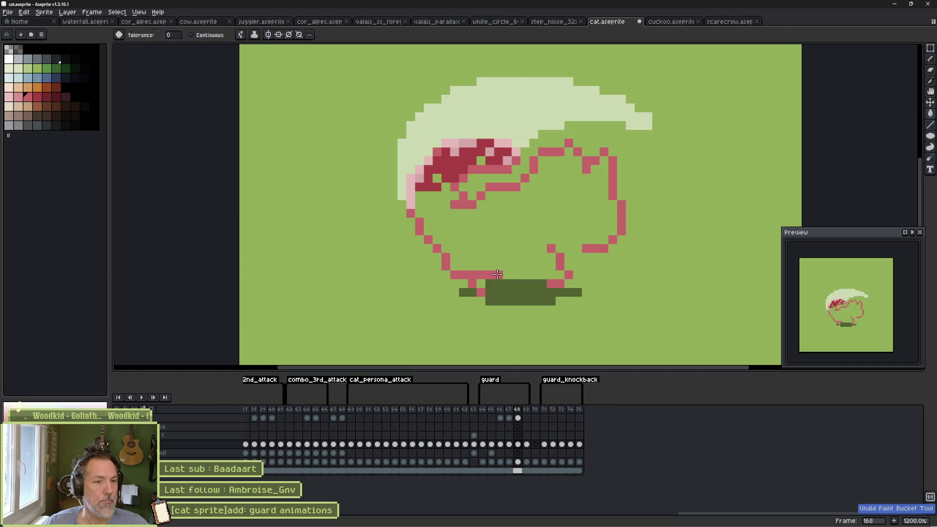
mouse_move(483, 290)
left_mouse_down()
mouse_move(503, 274)
mouse_move(540, 284)
left_mouse_up()
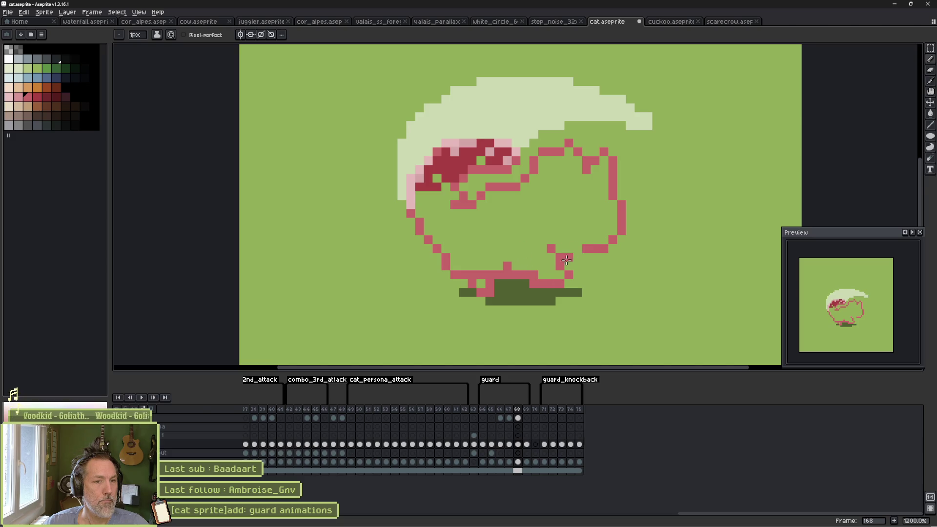
key("g")
left_click(488, 222)
Shade the top and left edge of the cat's head dark red.
key("i")
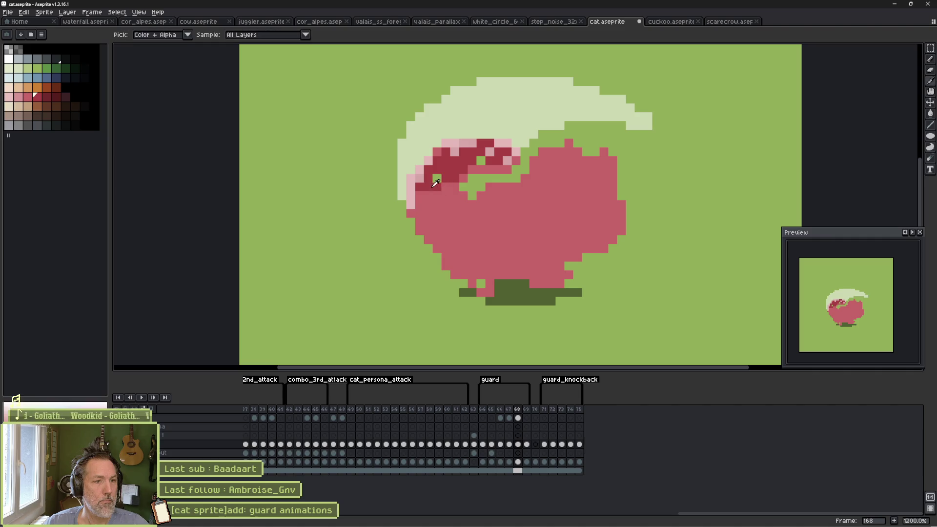
key("b")
mouse_move(456, 176)
left_mouse_down()
mouse_move(510, 165)
mouse_move(502, 146)
left_mouse_up()
left_click_drag(444, 147, 432, 165)
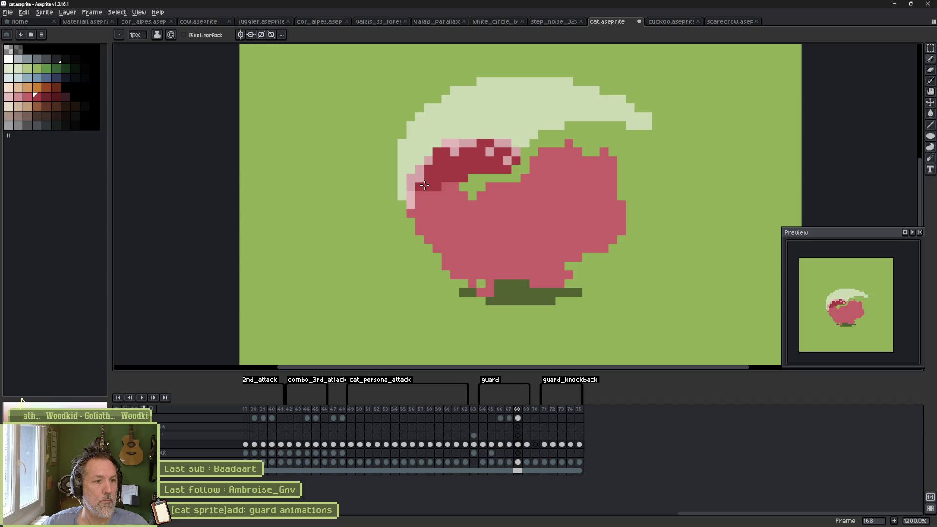
mouse_move(429, 199)
left_mouse_down()
mouse_move(408, 203)
mouse_move(424, 222)
mouse_move(466, 196)
left_mouse_up()
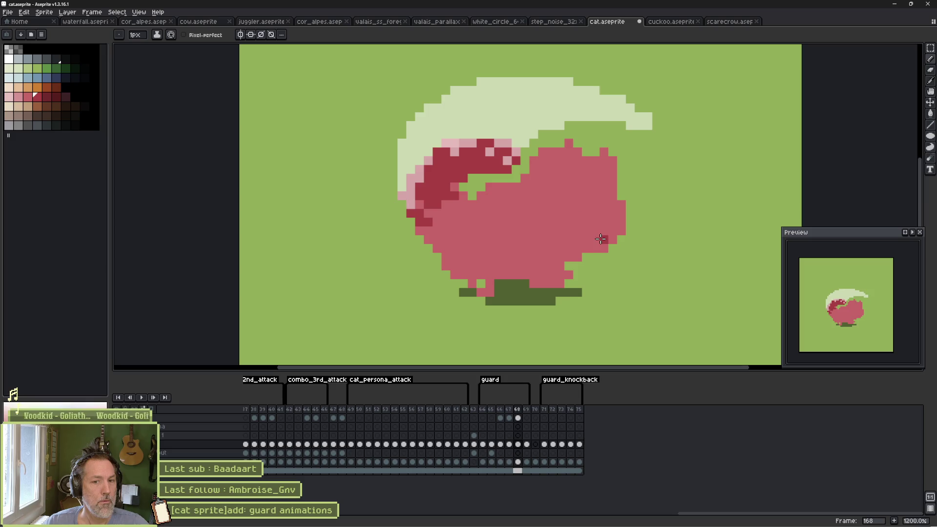
key("Left")
key("Left")
Play the animation, confirm the guard tag's properties, replay the guard loop, then return to Godot.
key("Return")
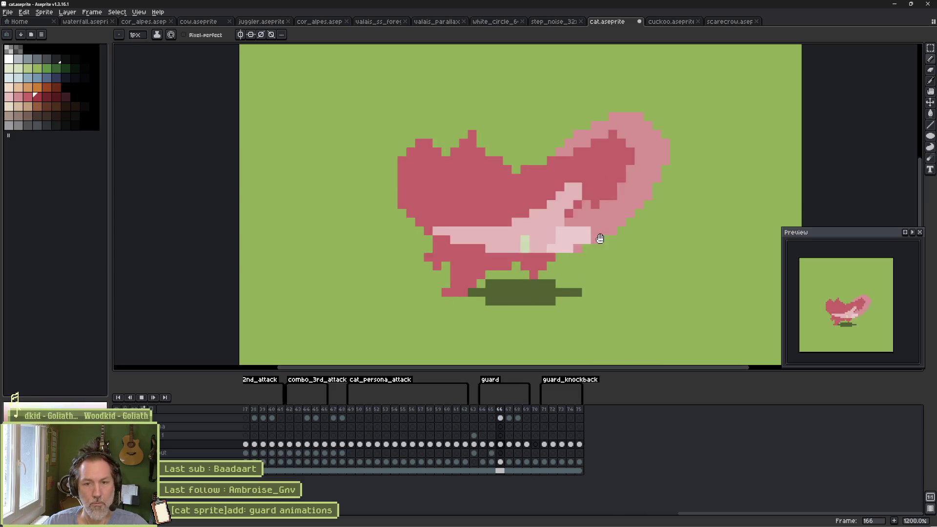
key("Return")
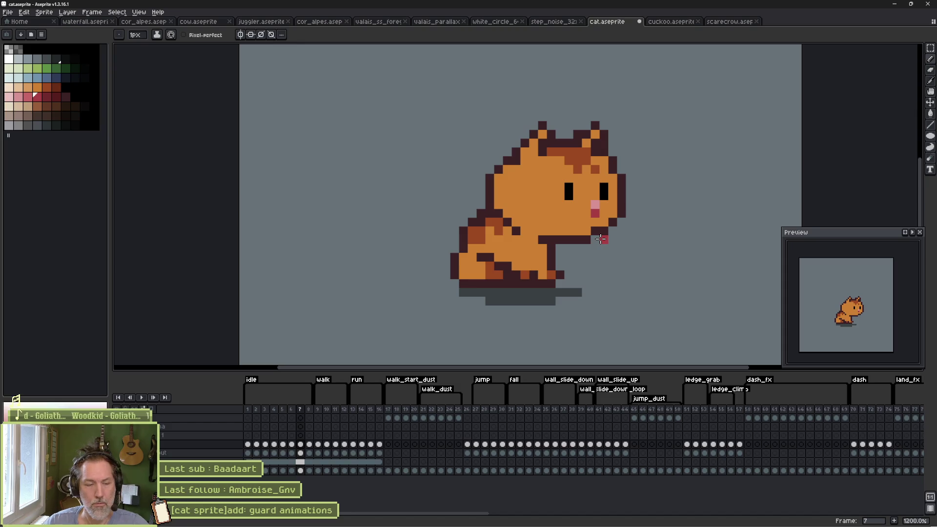
left_click_drag(487, 513, 920, 508)
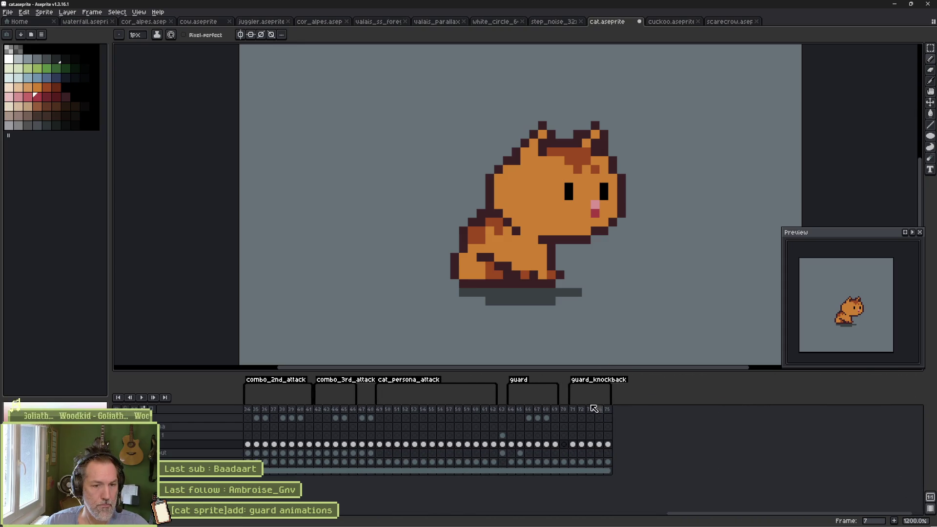
left_click(511, 410)
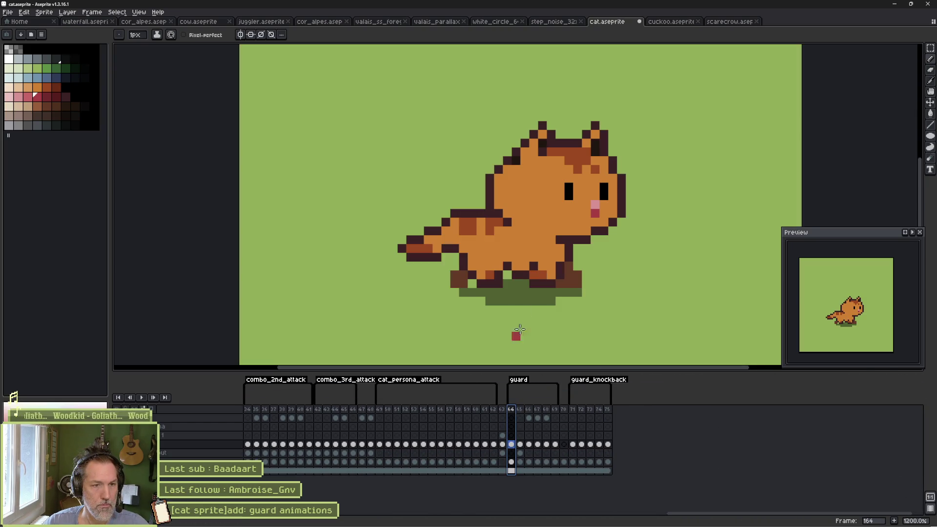
double_click(520, 384)
left_click(467, 330)
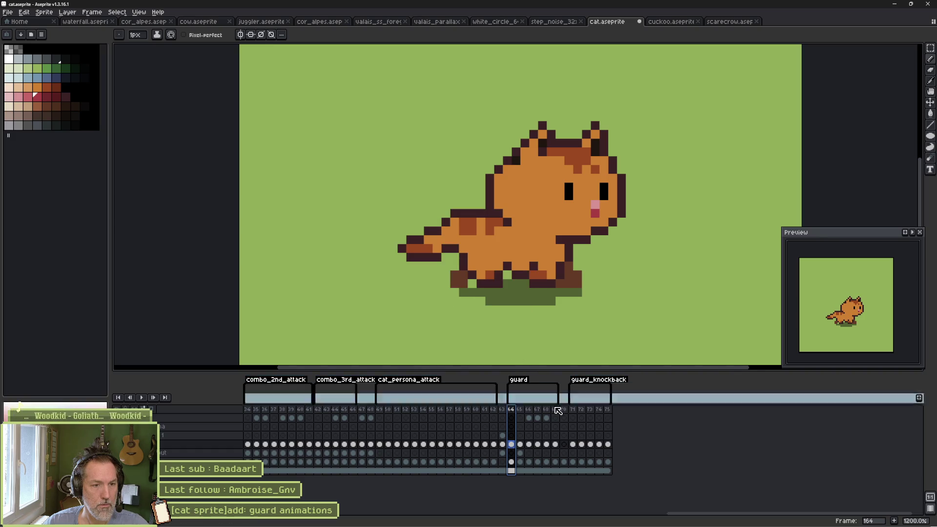
key("Return")
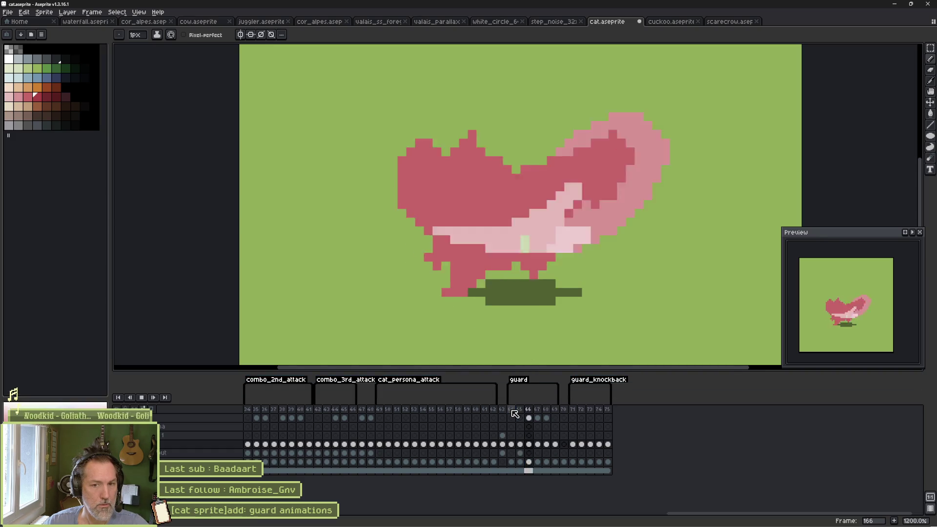
key("Return")
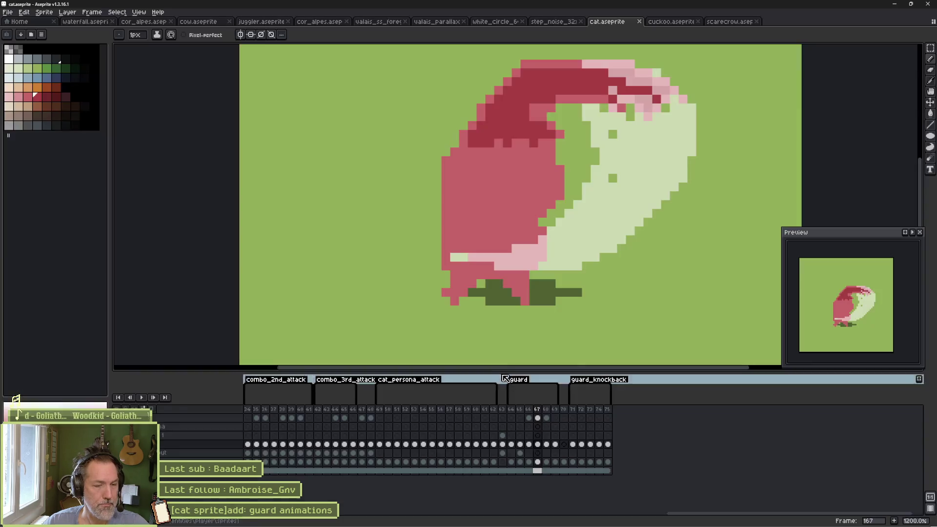
double_click(518, 384)
left_click(469, 330)
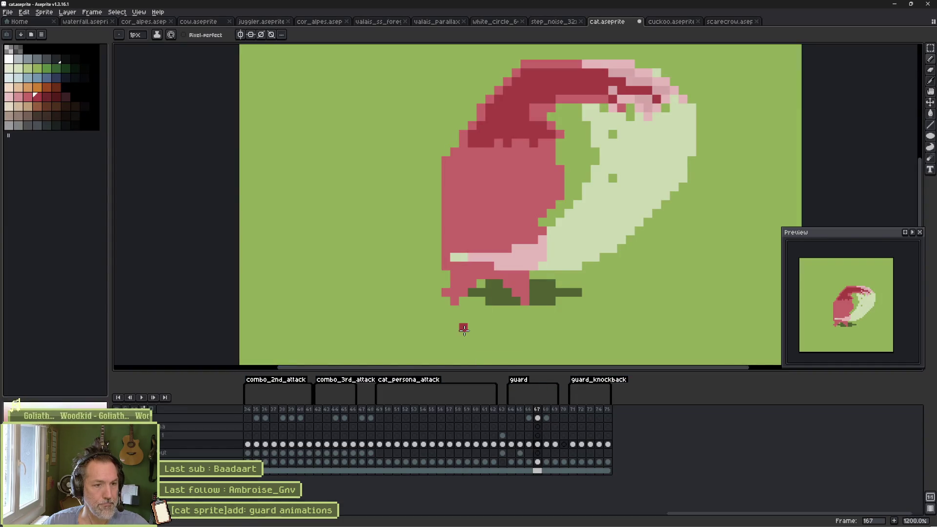
key("alt+Tab")
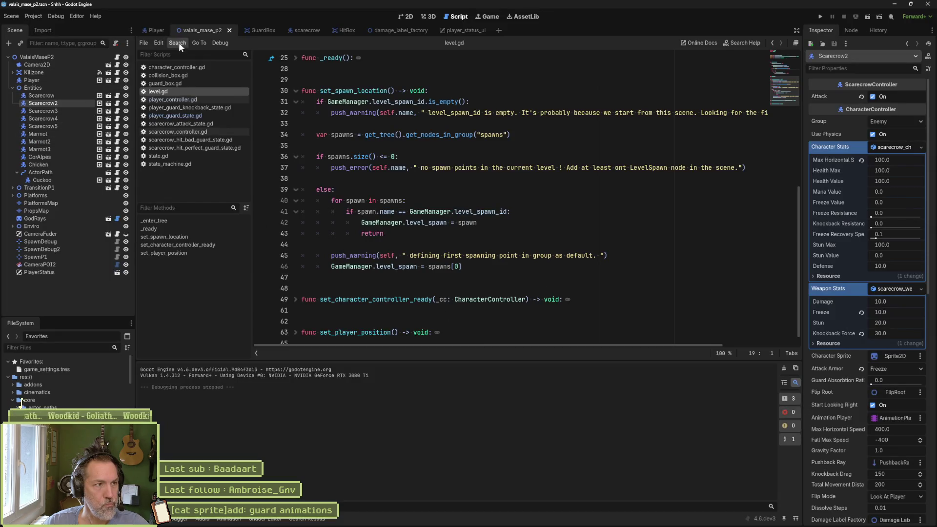
Reimport the updated cat sprite on the Player scene's CatSprite node and test-run the scene.
left_click(157, 30)
left_click(83, 107)
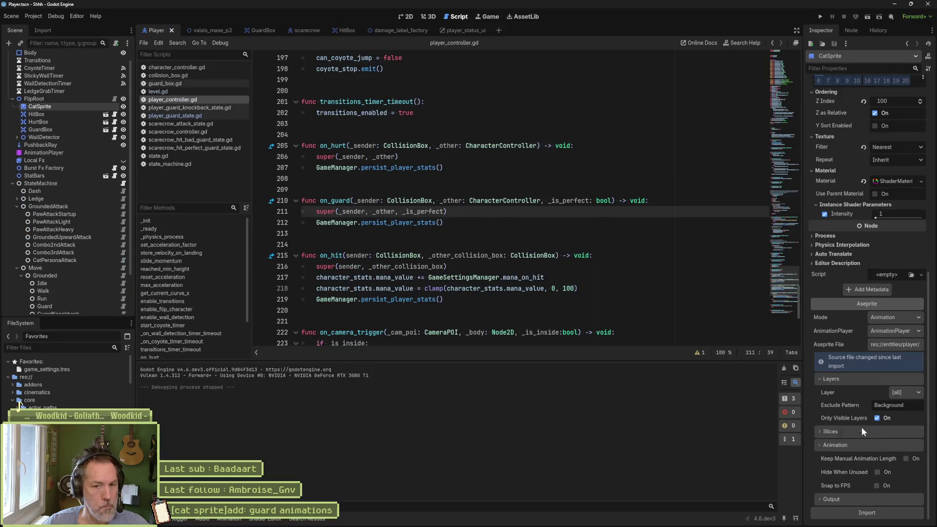
scroll(862, 426, "down", 1)
left_click(879, 512)
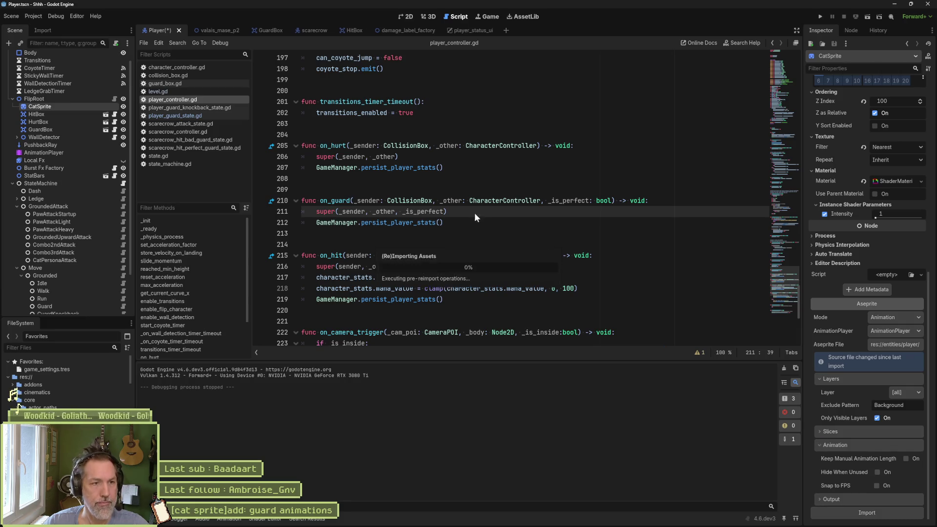
key("F6")
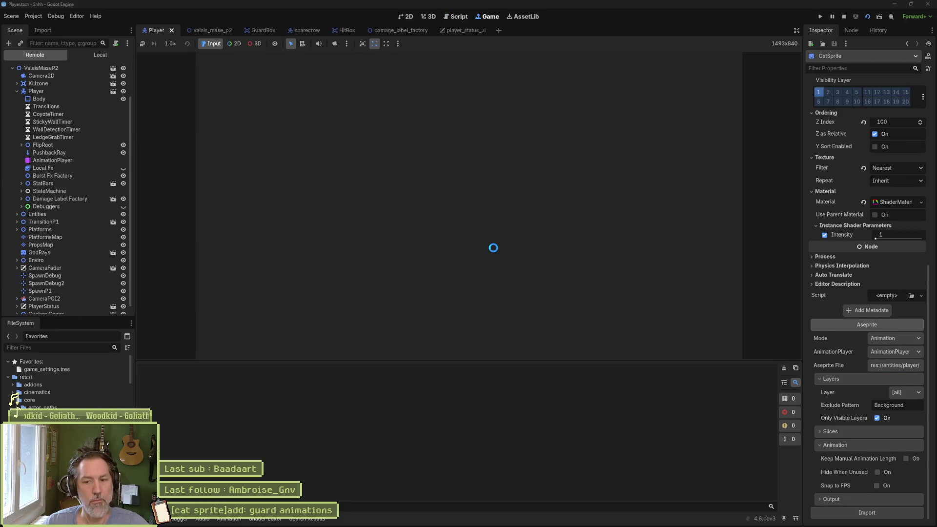
key("F8")
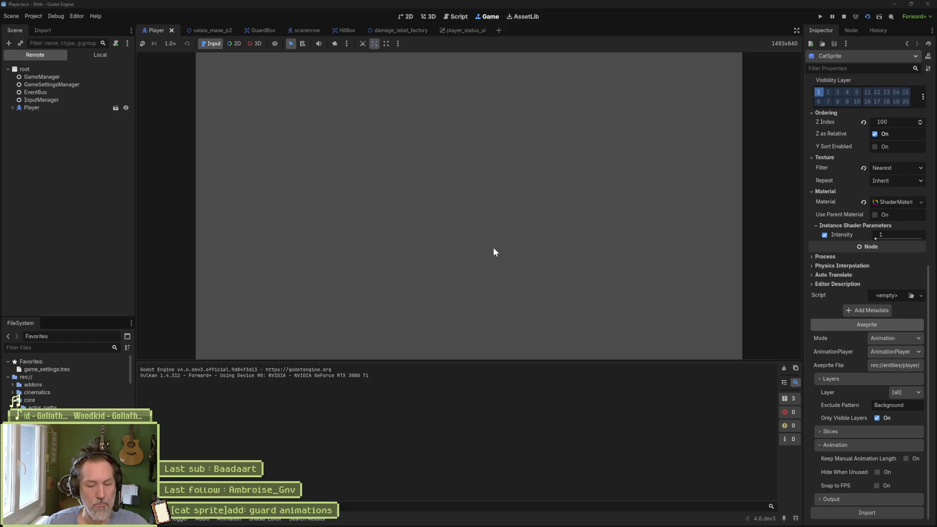
Run the valais_mase_p2 level, walk the cat right toward the scarecrows, and stop.
left_click(204, 33)
key("F6")
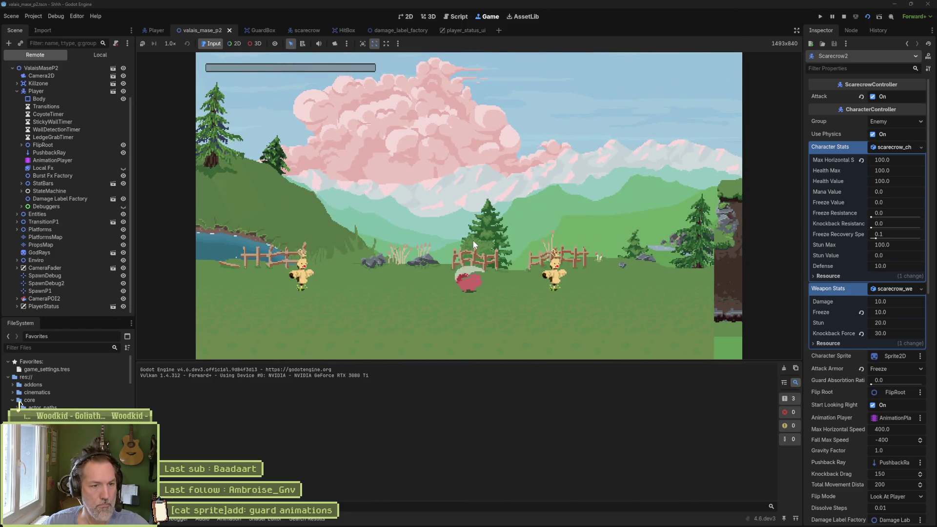
key("Right")
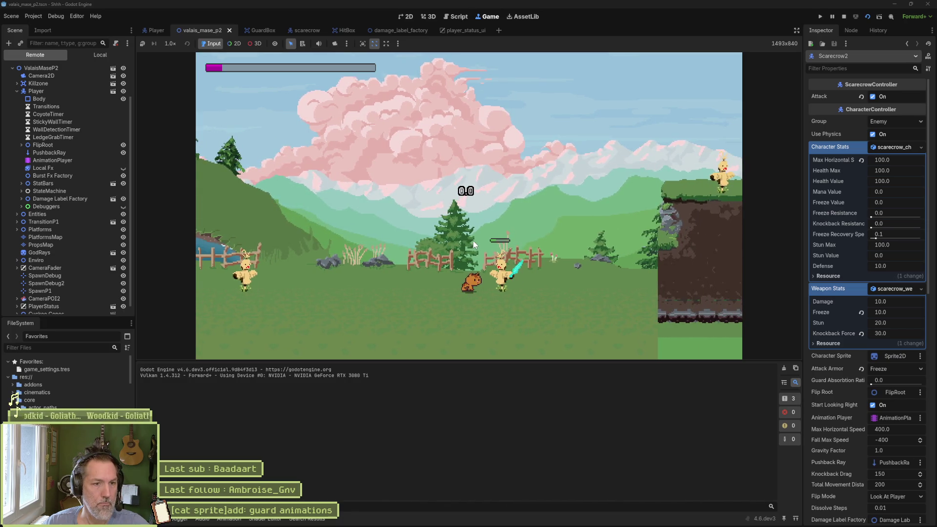
key("F8")
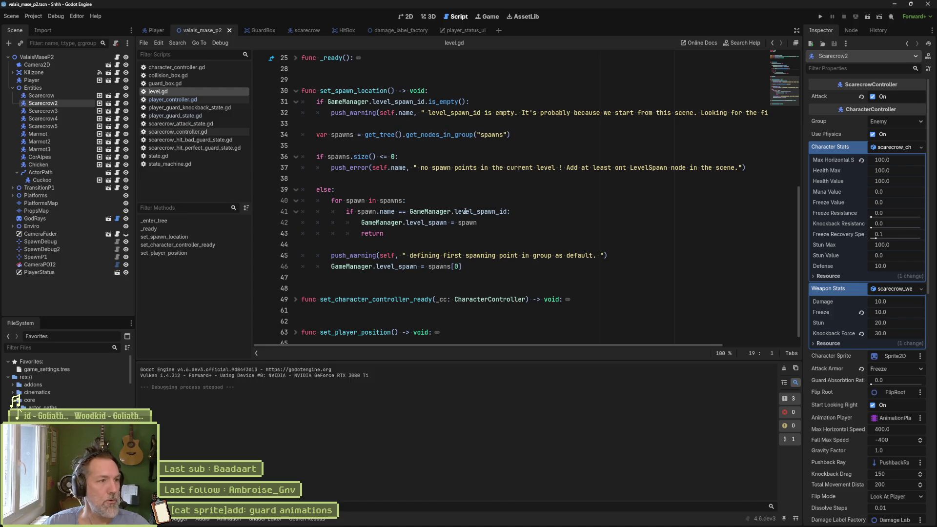
Inspect player_guard_state.gd, then comment out knockback(_other) in character_controller.gd with '#'.
left_click(153, 29)
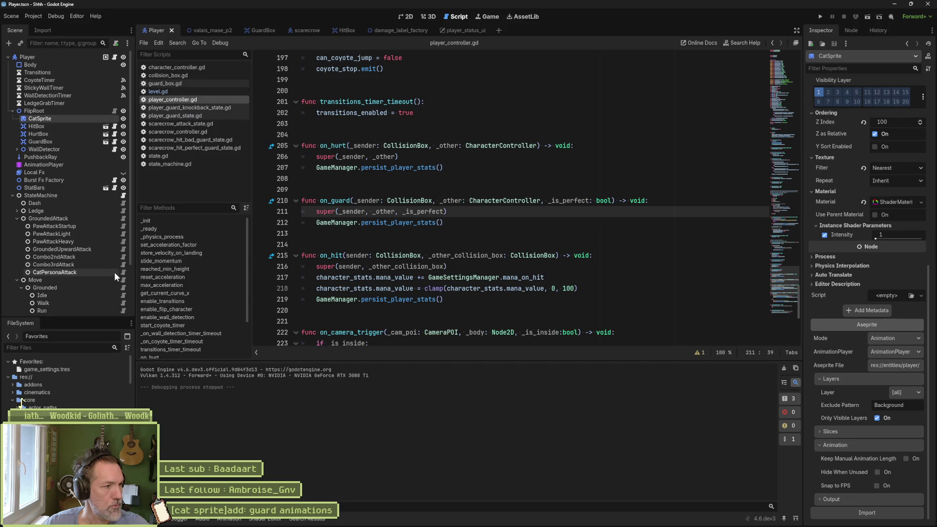
scroll(113, 272, "down", 3)
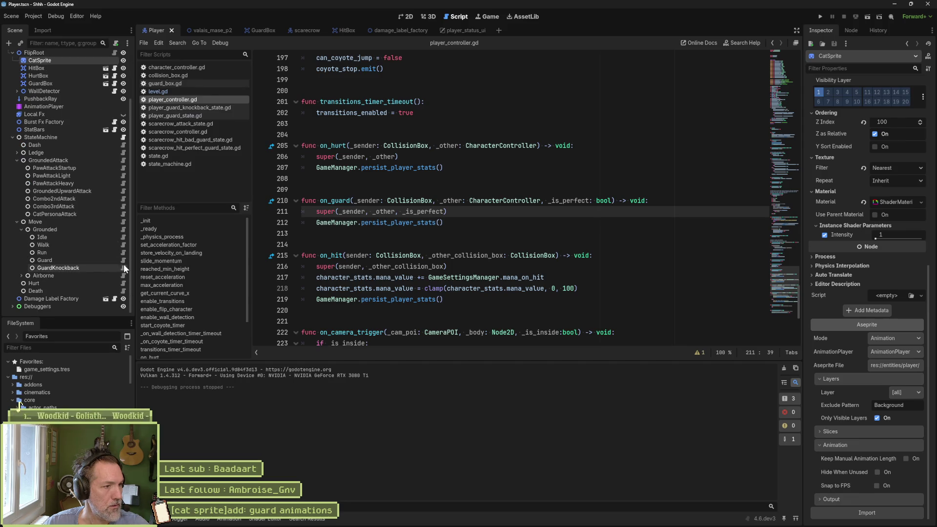
left_click(123, 260)
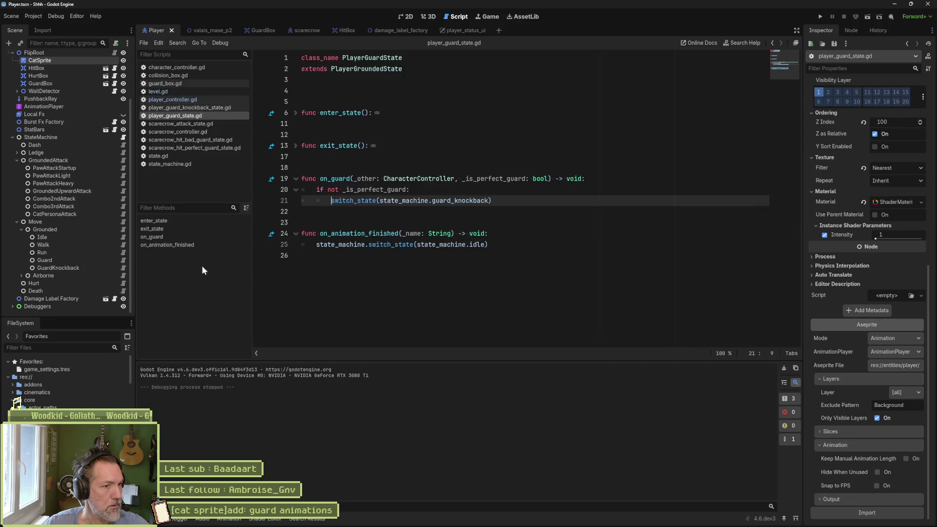
double_click(453, 200)
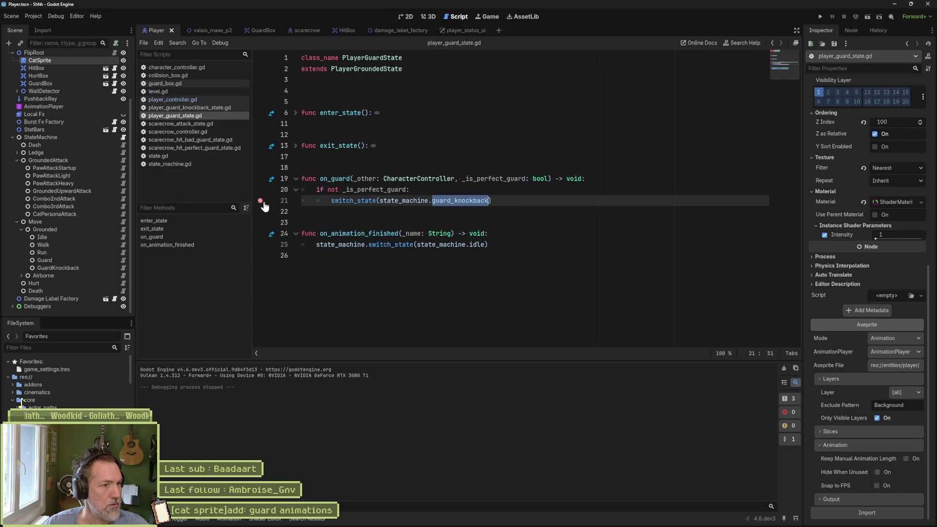
triple_click(431, 204)
left_click(432, 204)
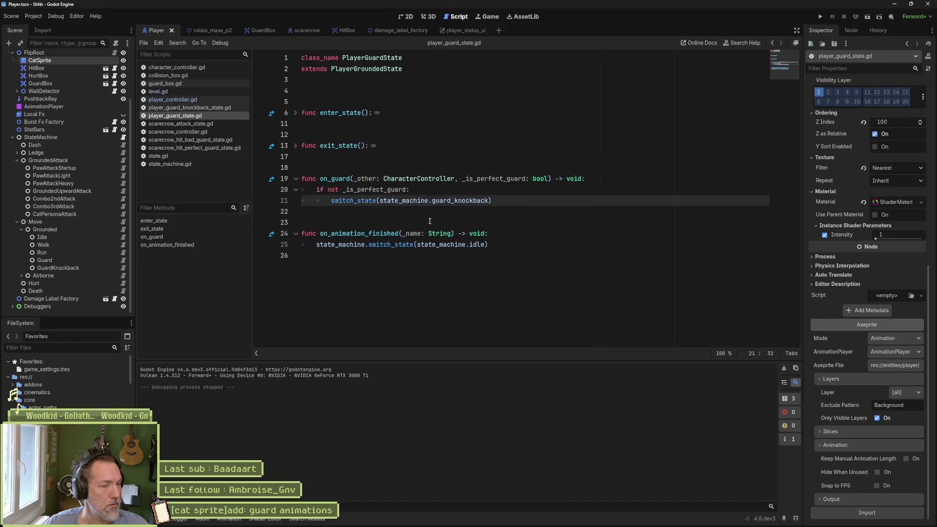
left_click(198, 68)
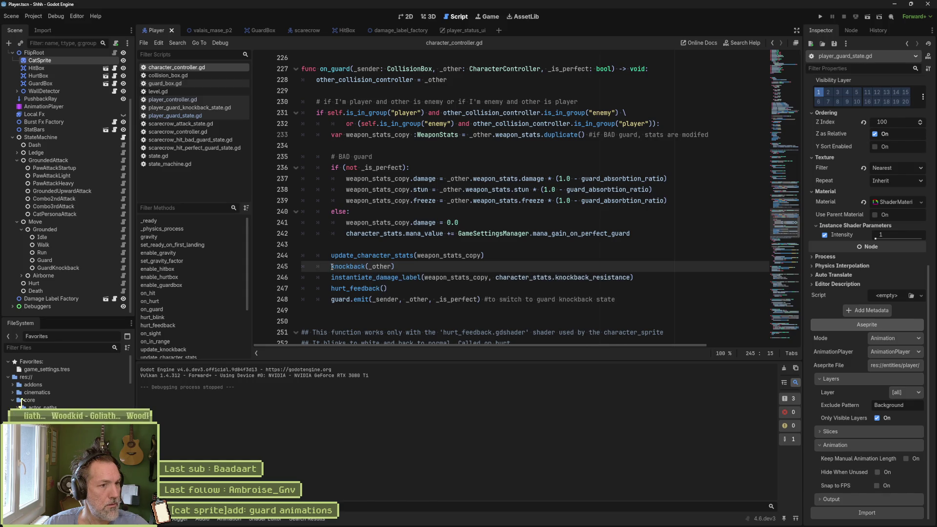
type("#")
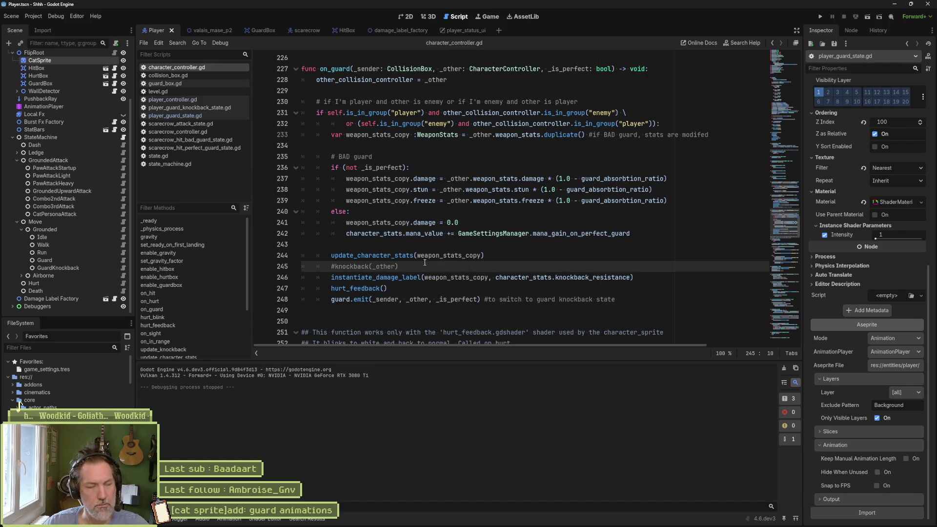
Run the valais_mase_p2 level to test guarding without knockback, then stop it.
left_click(195, 28)
key("F6")
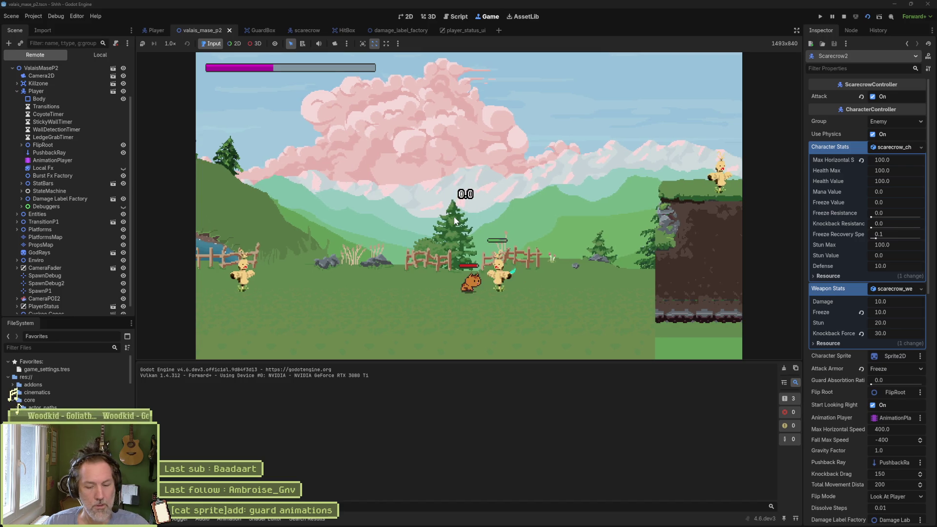
key("F8")
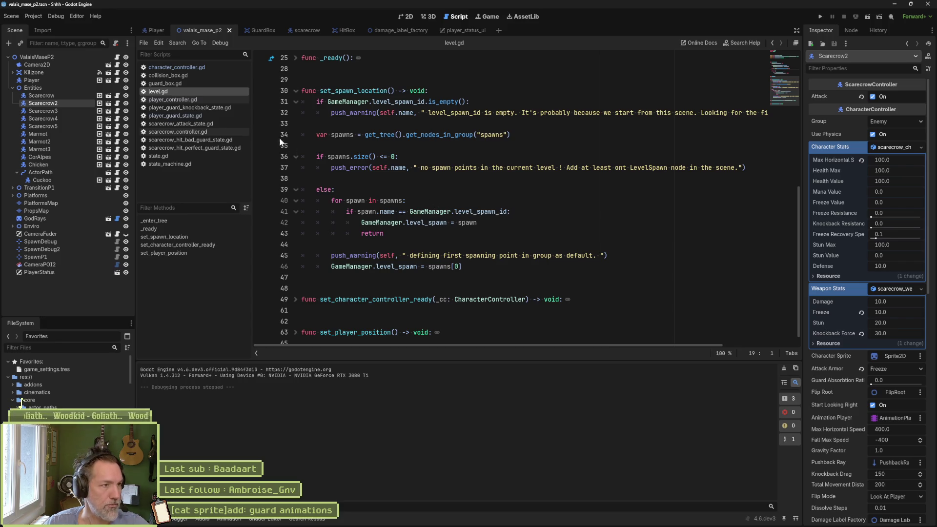
Add character_controller.knockback(character_controller) to enter_state in player_guard_knockback_state.gd and save.
left_click(152, 31)
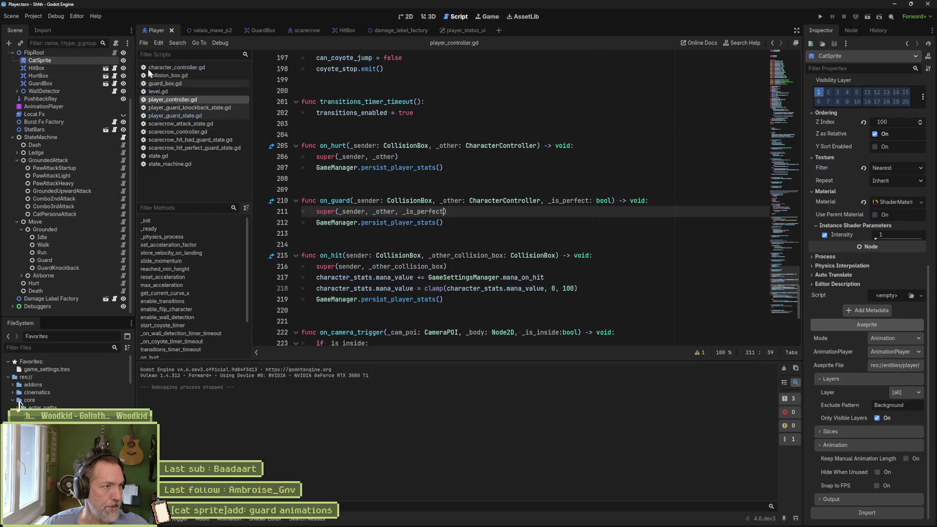
left_click(217, 116)
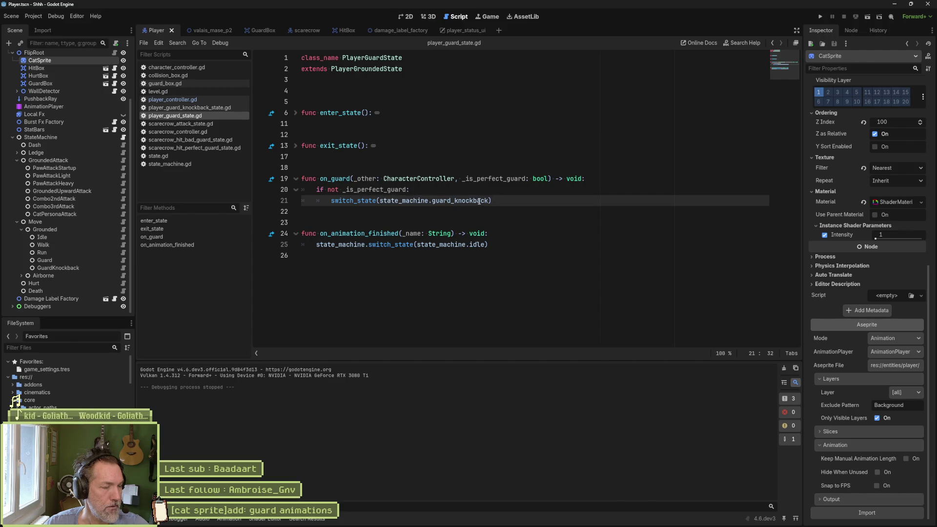
left_click(124, 268)
left_click(537, 151)
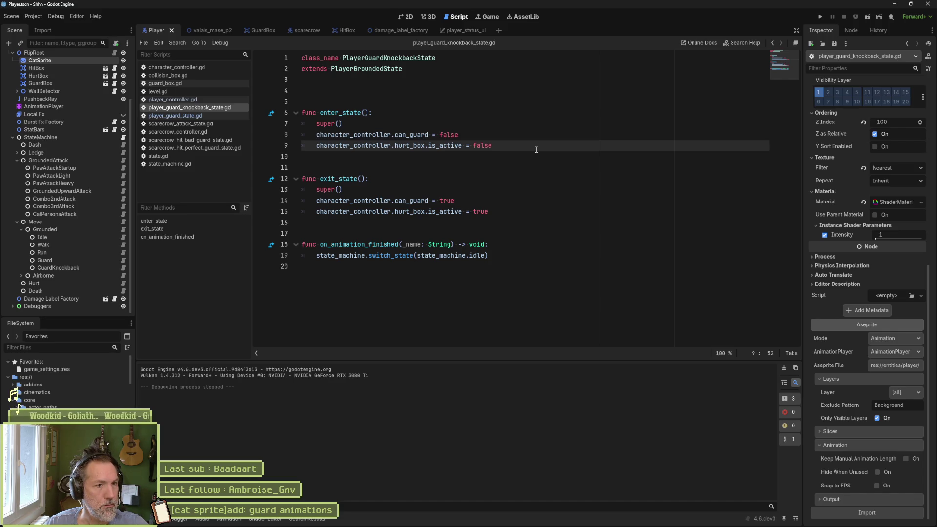
key("Return")
type("character_controller.kno")
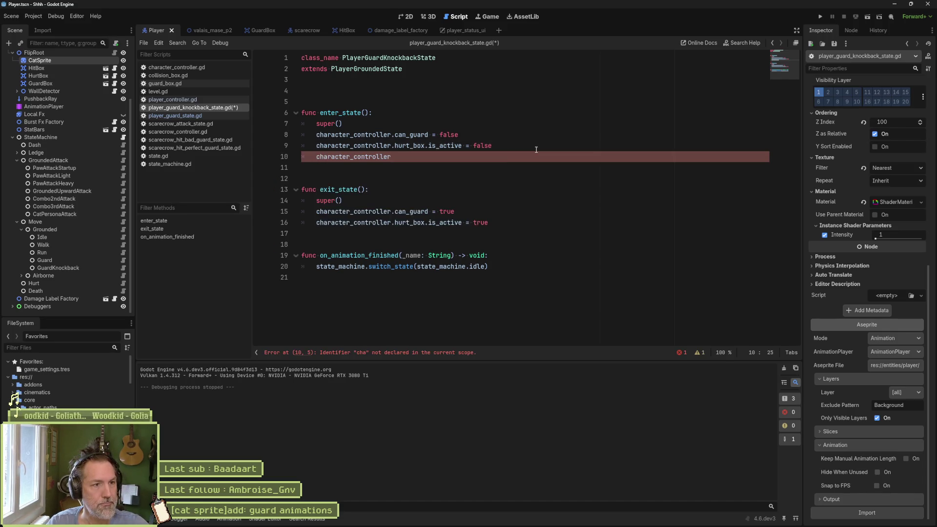
key("Return")
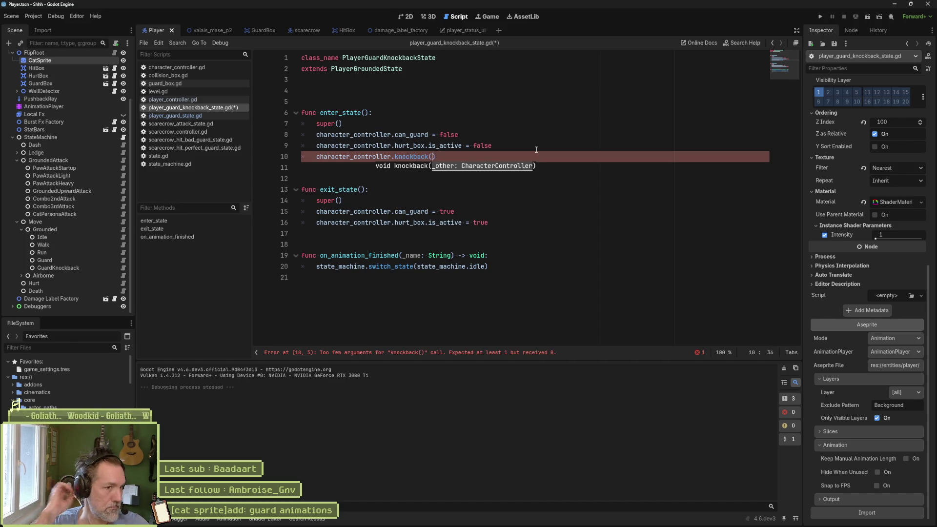
type("chara")
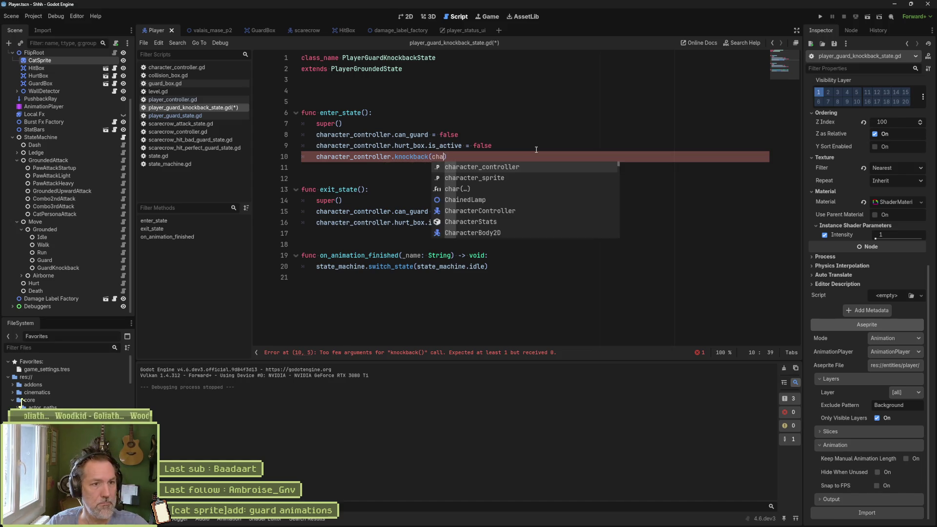
key("Return")
key("ctrl+s")
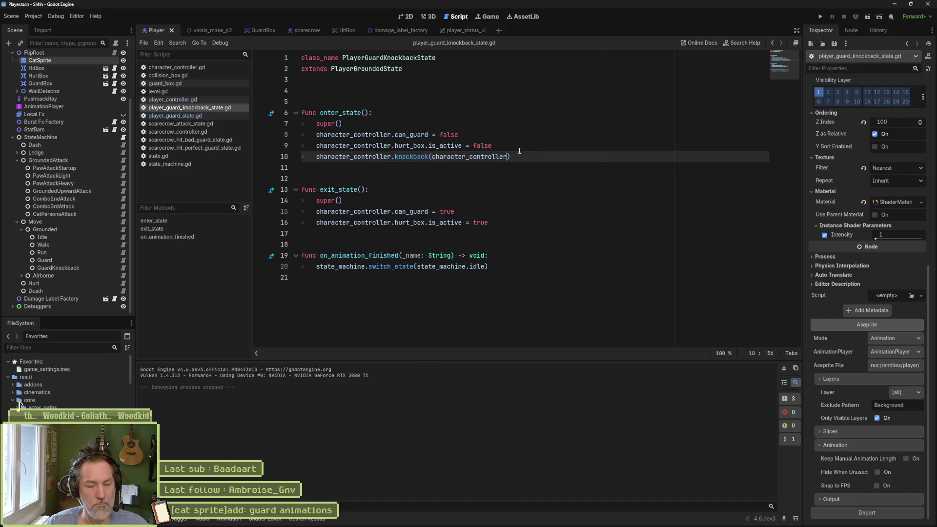
Run the valais_mase_p2 level to test the guard knockback.
left_click(207, 30)
key("F6")
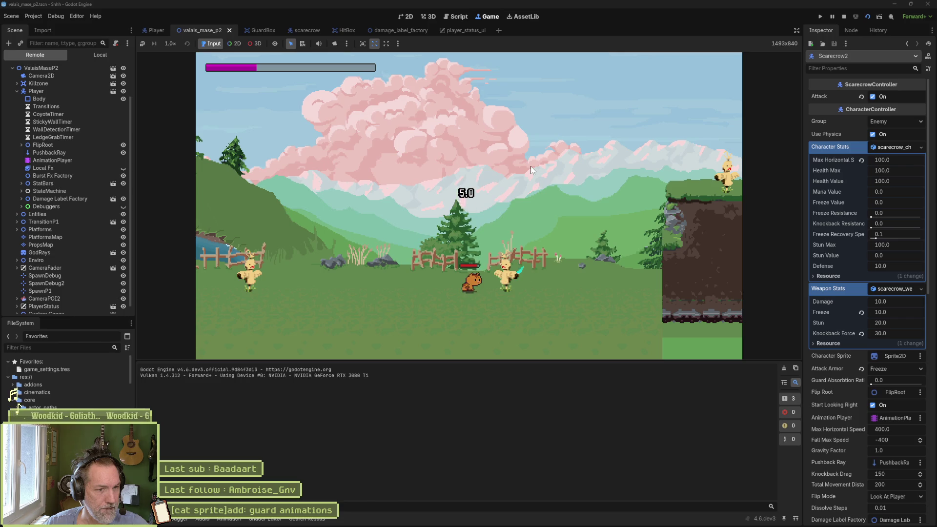
Stop the game, rerun the level with F5, stop again, and open player_guard_state.gd.
key("F8")
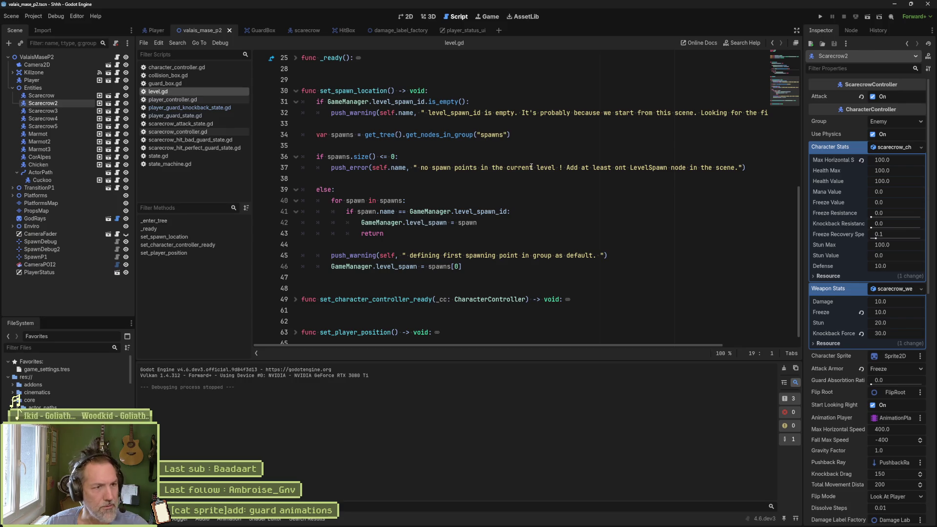
key("F5")
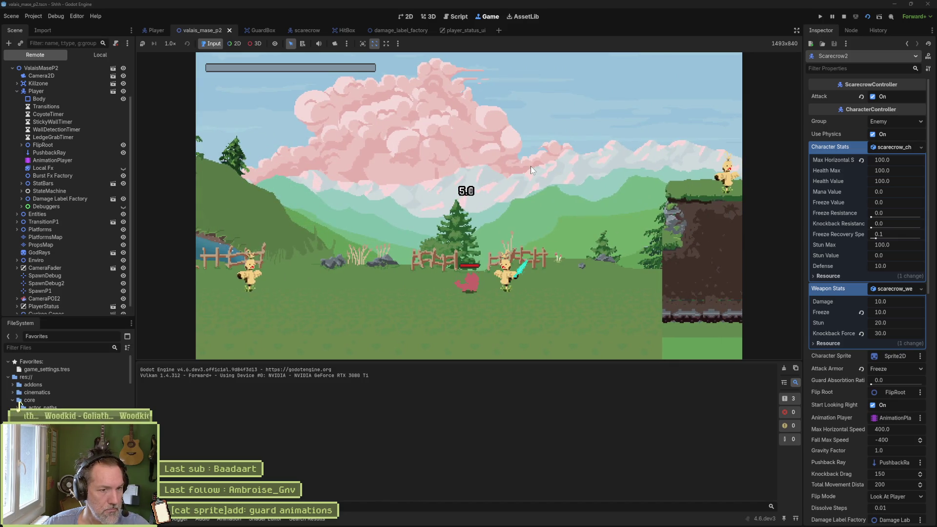
key("F8")
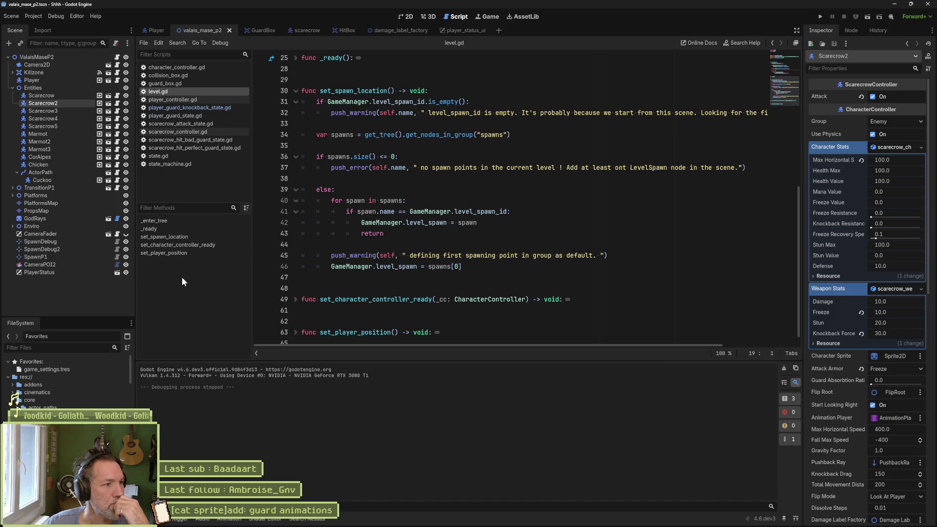
left_click(186, 118)
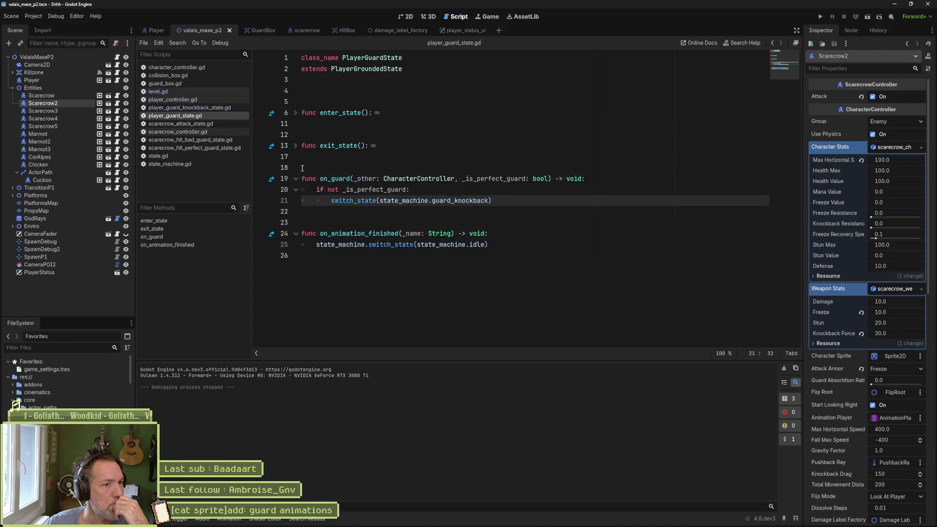